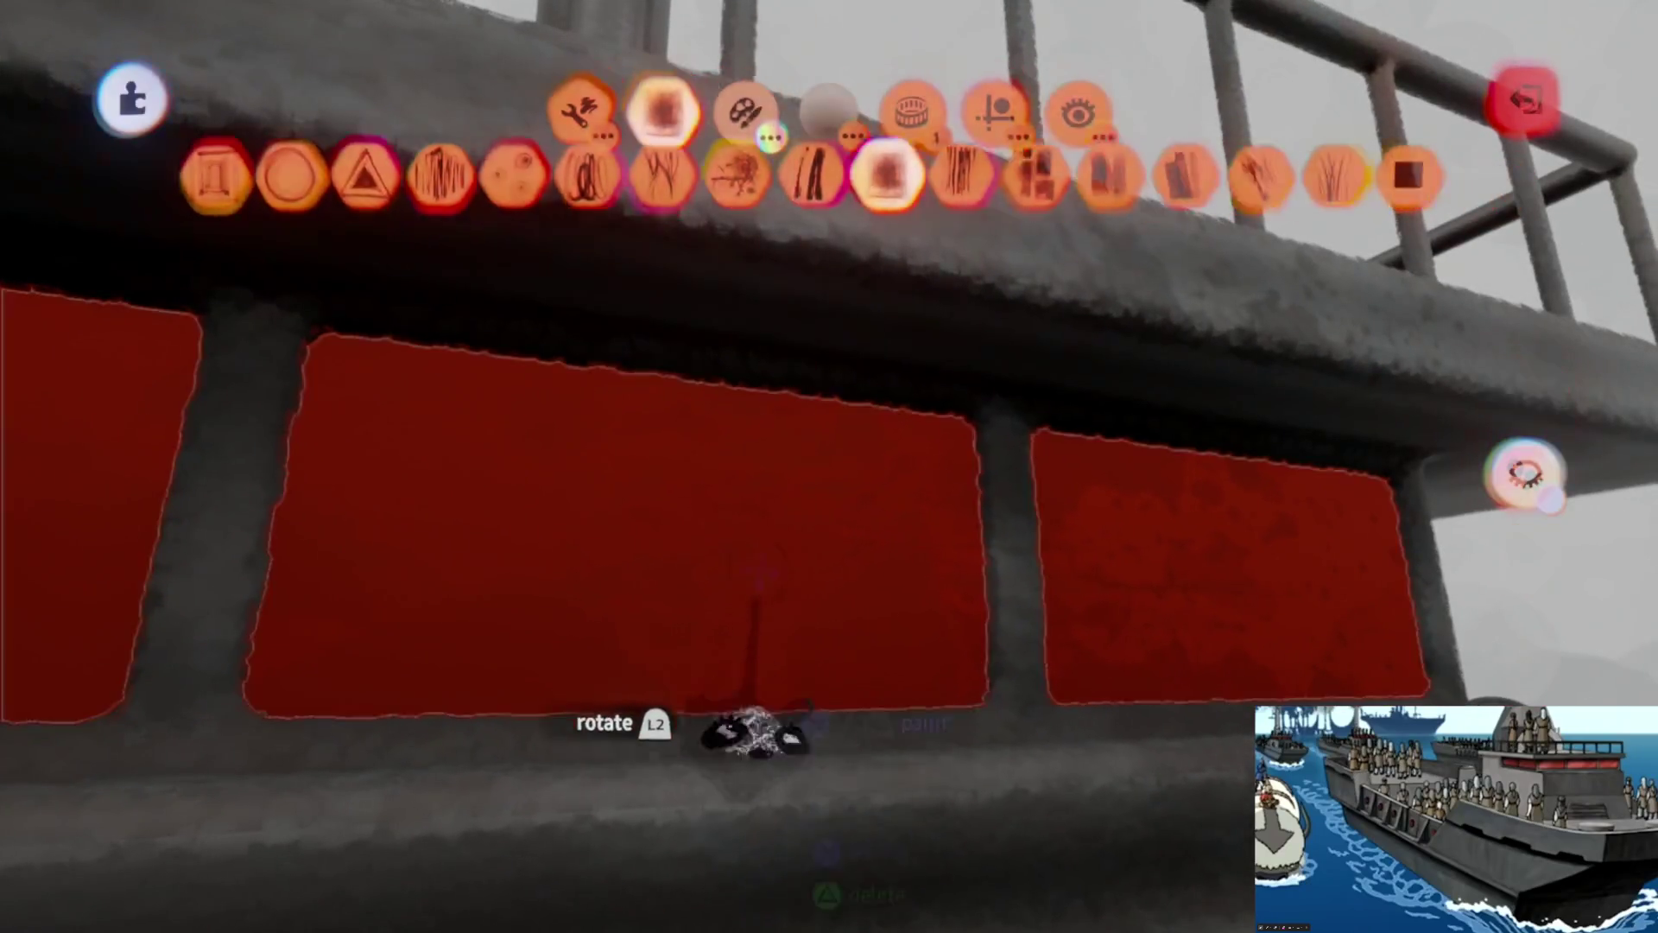
- Leave paint mode, then review and close the red panels' Coat Properties
{"action": "key", "text": "Escape"}
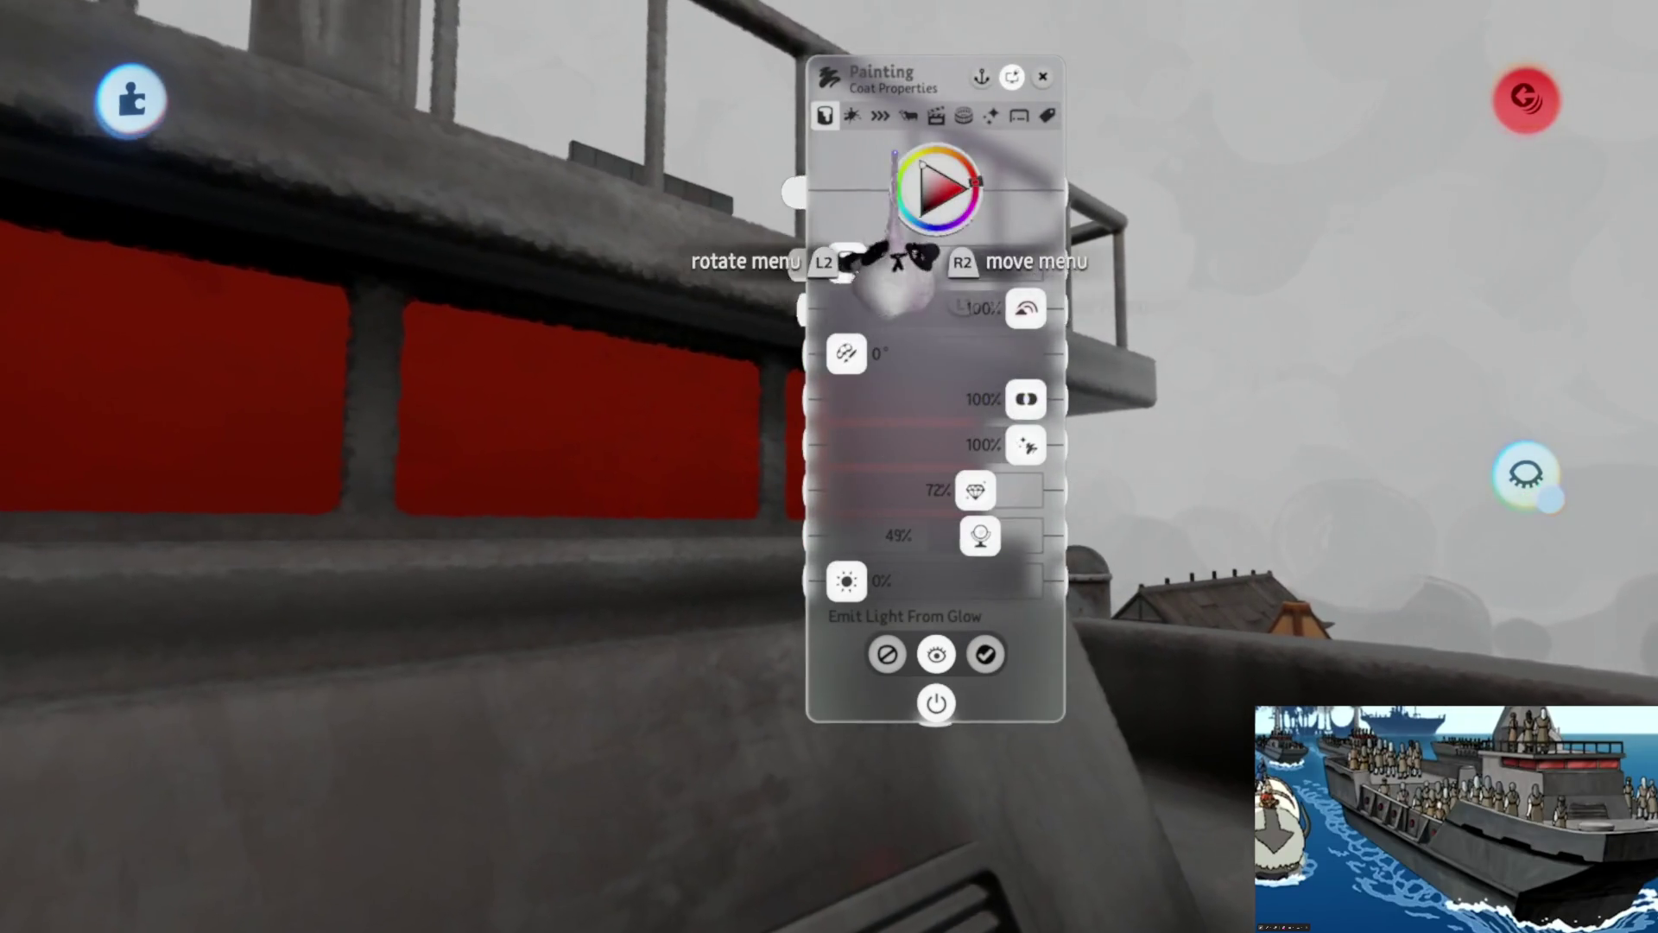
{"action": "key", "text": "Escape"}
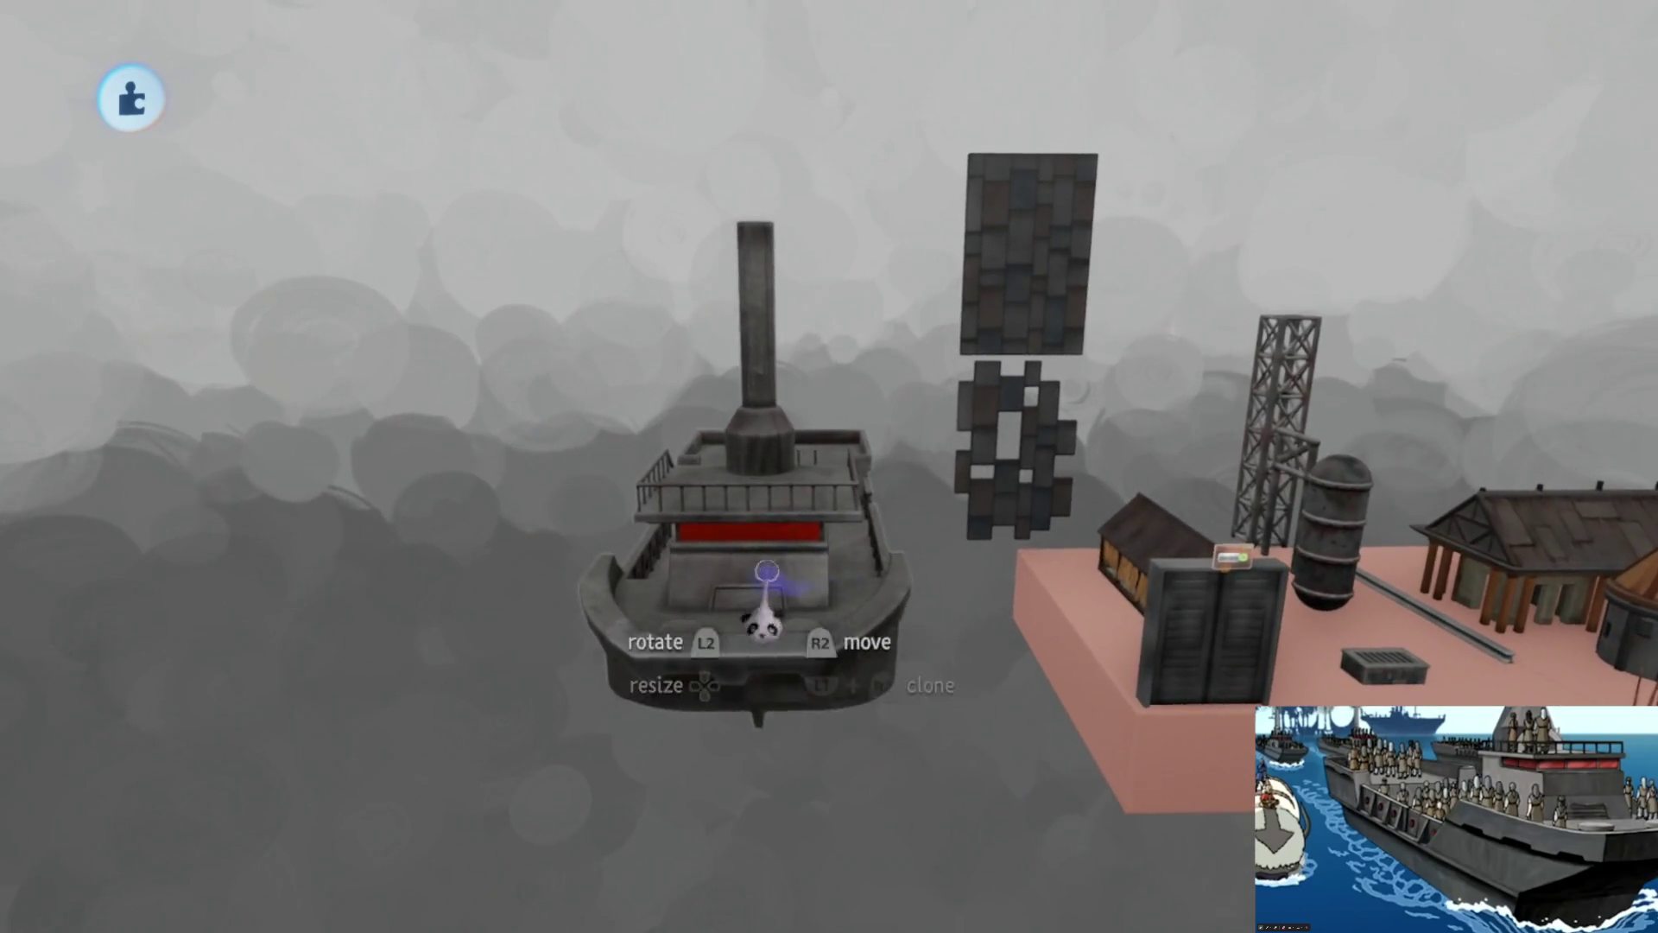
- Save the Imprisoned Assets as a private online version, exit, and edit the Prison Rig level
{"action": "key", "text": "Escape"}
{"action": "left_click", "coordinate": [1043, 693]}
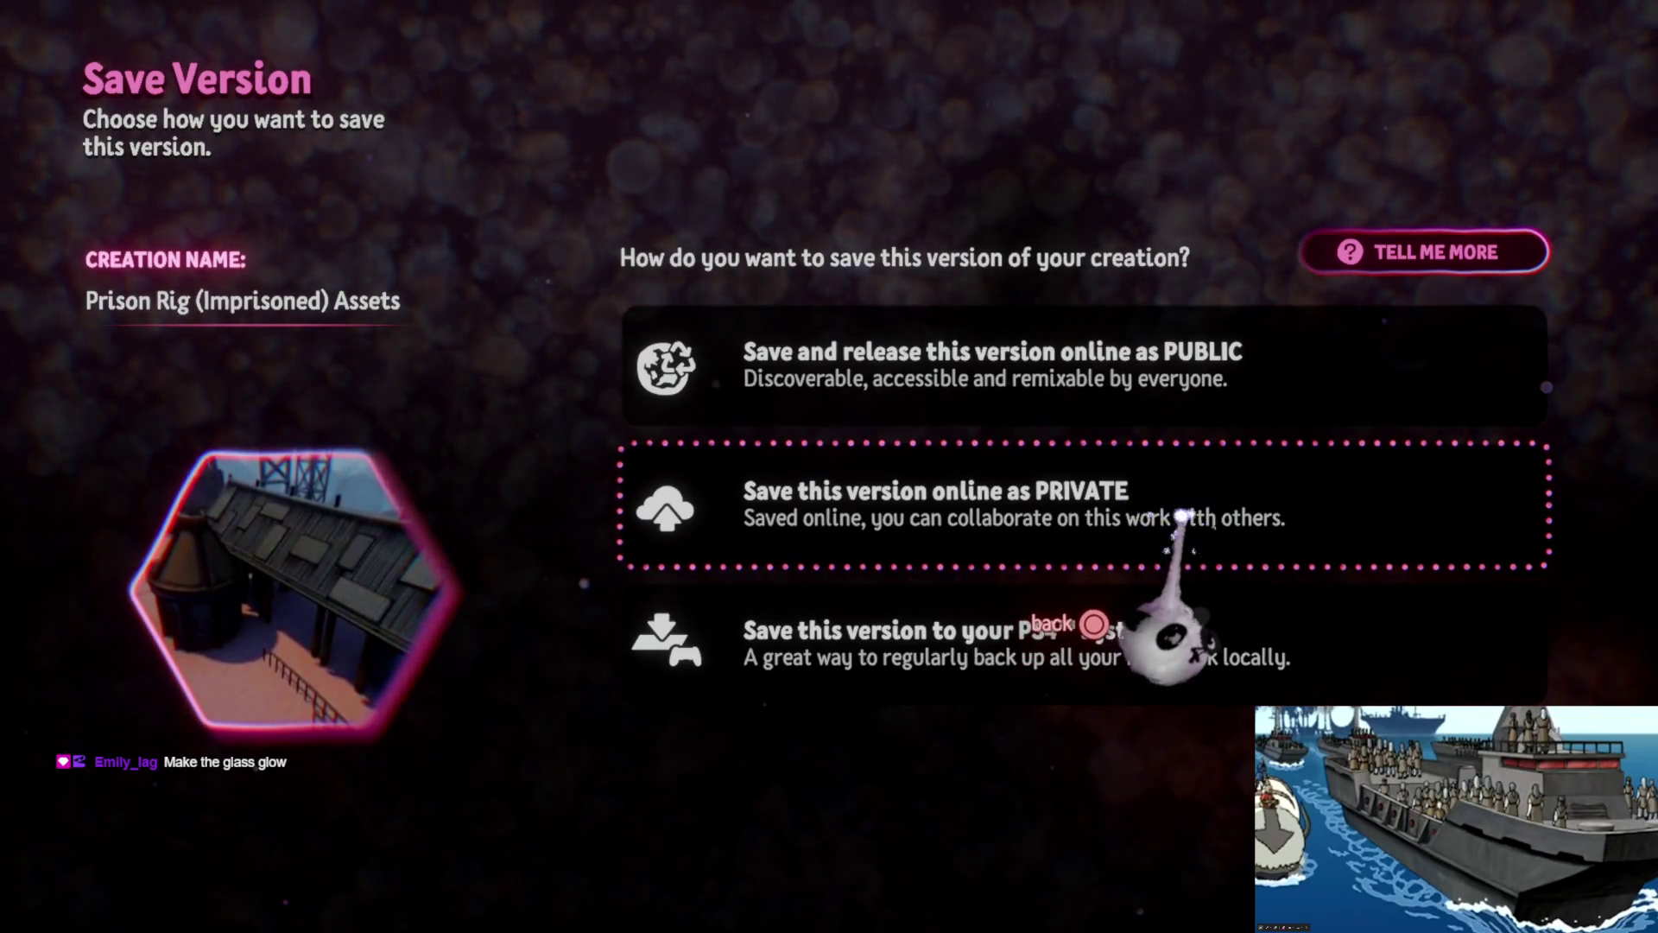
{"action": "left_click", "coordinate": [1181, 515]}
{"action": "left_click", "coordinate": [1528, 89]}
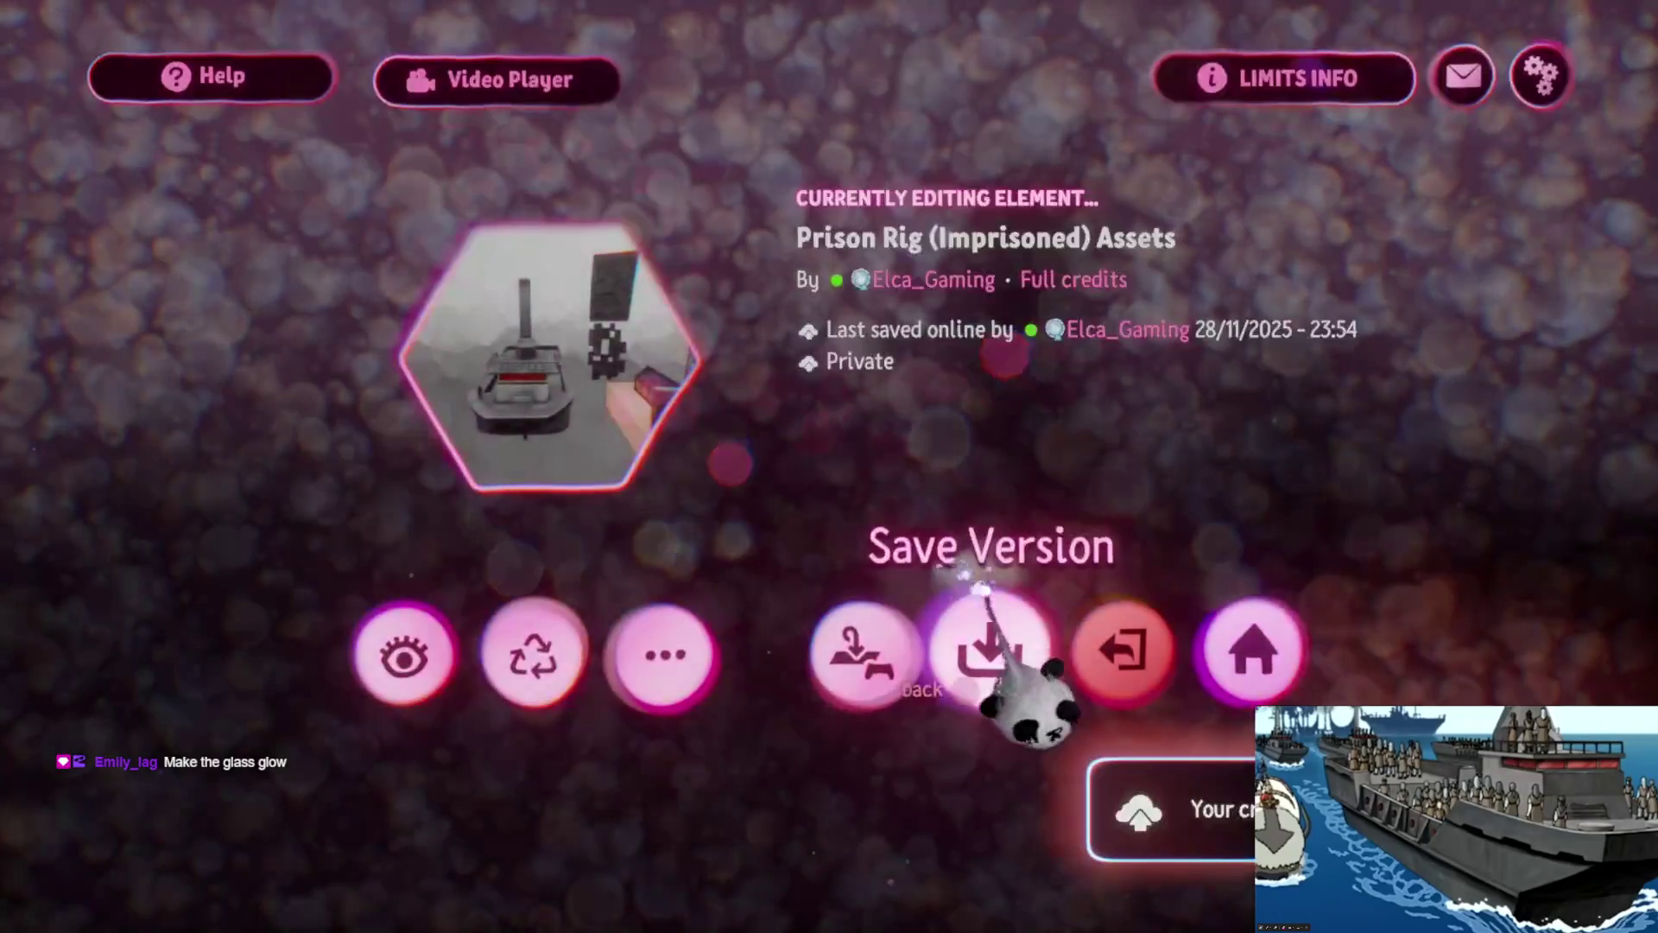
{"action": "left_click", "coordinate": [1122, 652]}
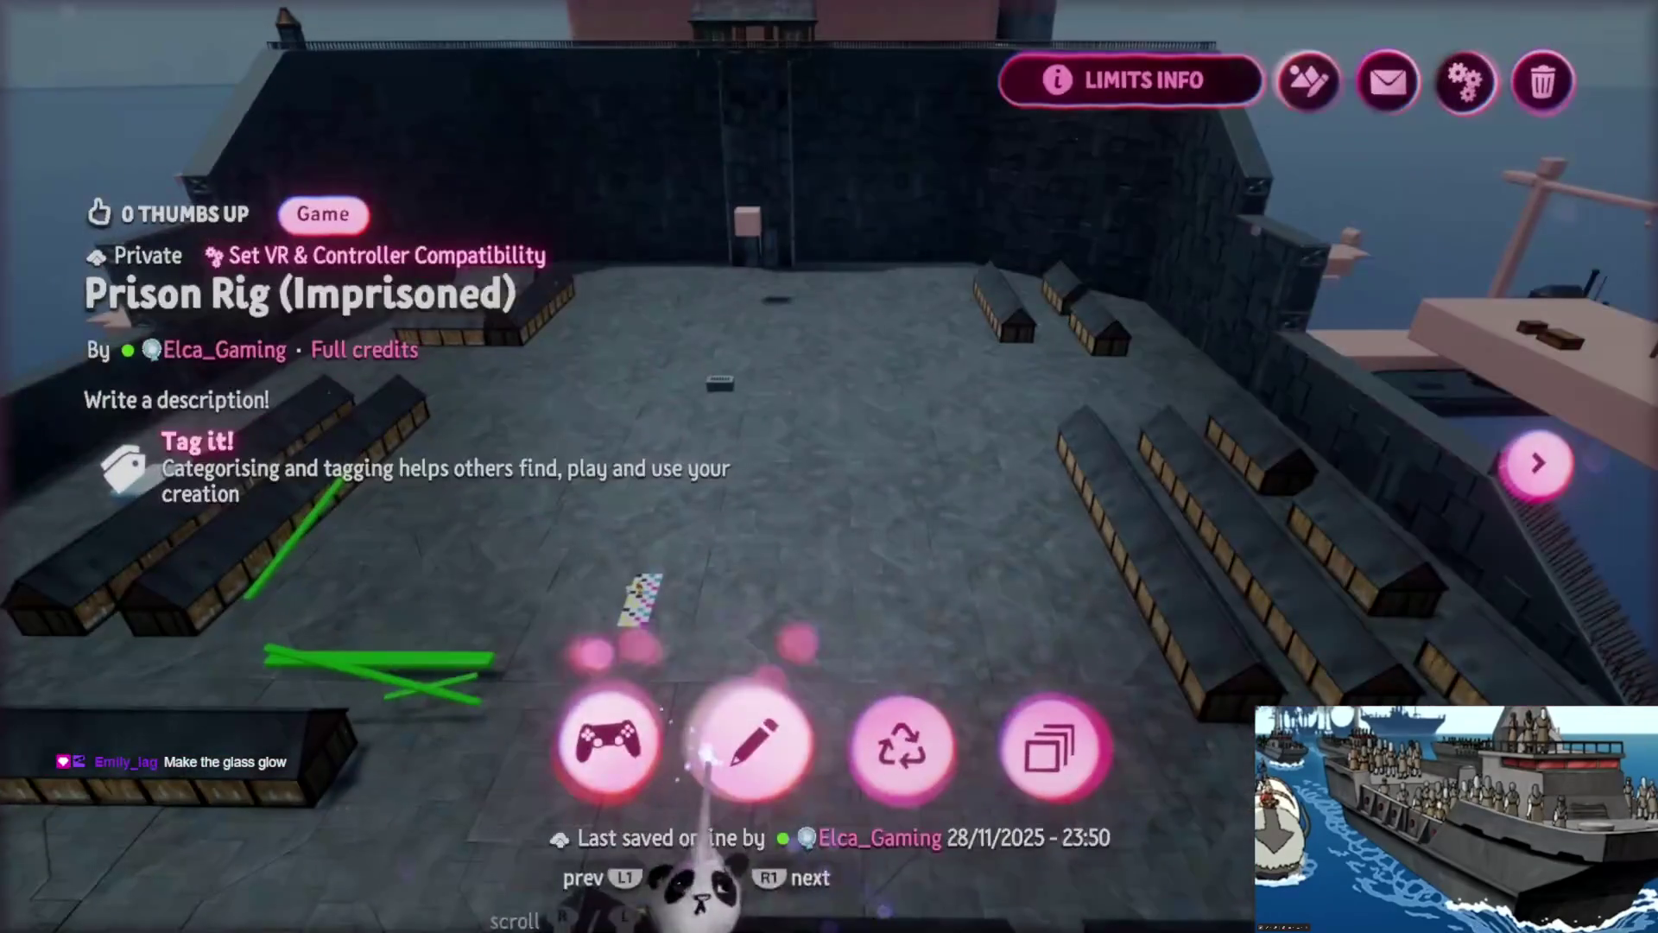
{"action": "left_click", "coordinate": [747, 739]}
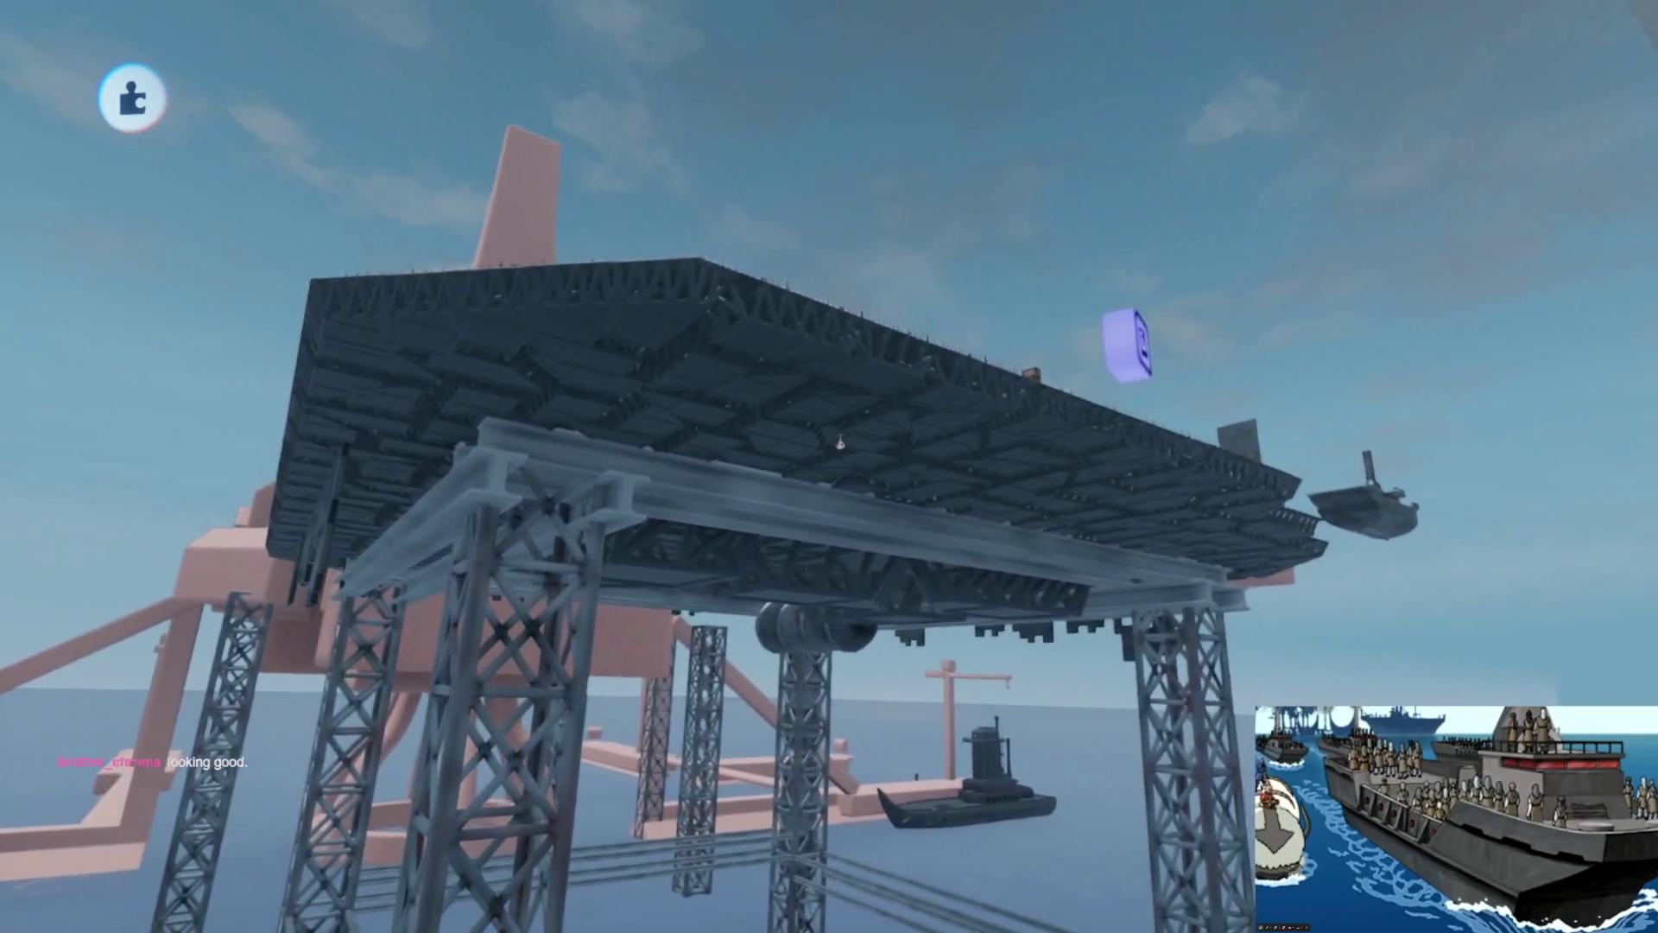
- Tint the two steel beams under the deck near-black in their Outer Properties
{"action": "left_click", "coordinate": [827, 431]}
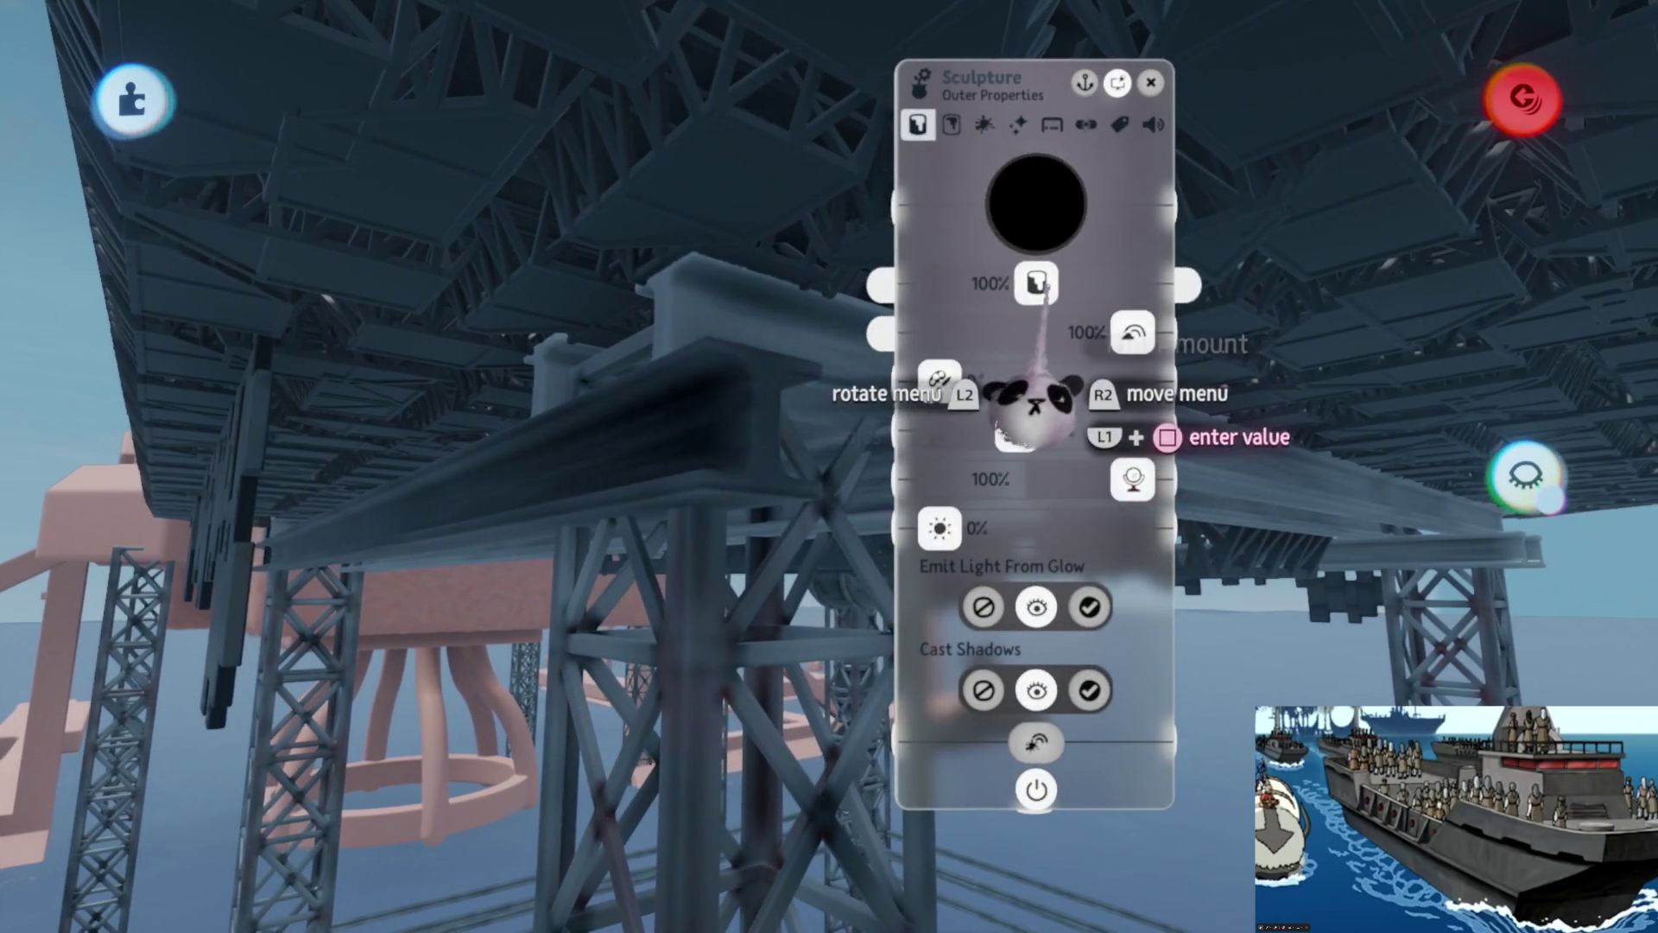
{"action": "left_click", "coordinate": [1047, 396]}
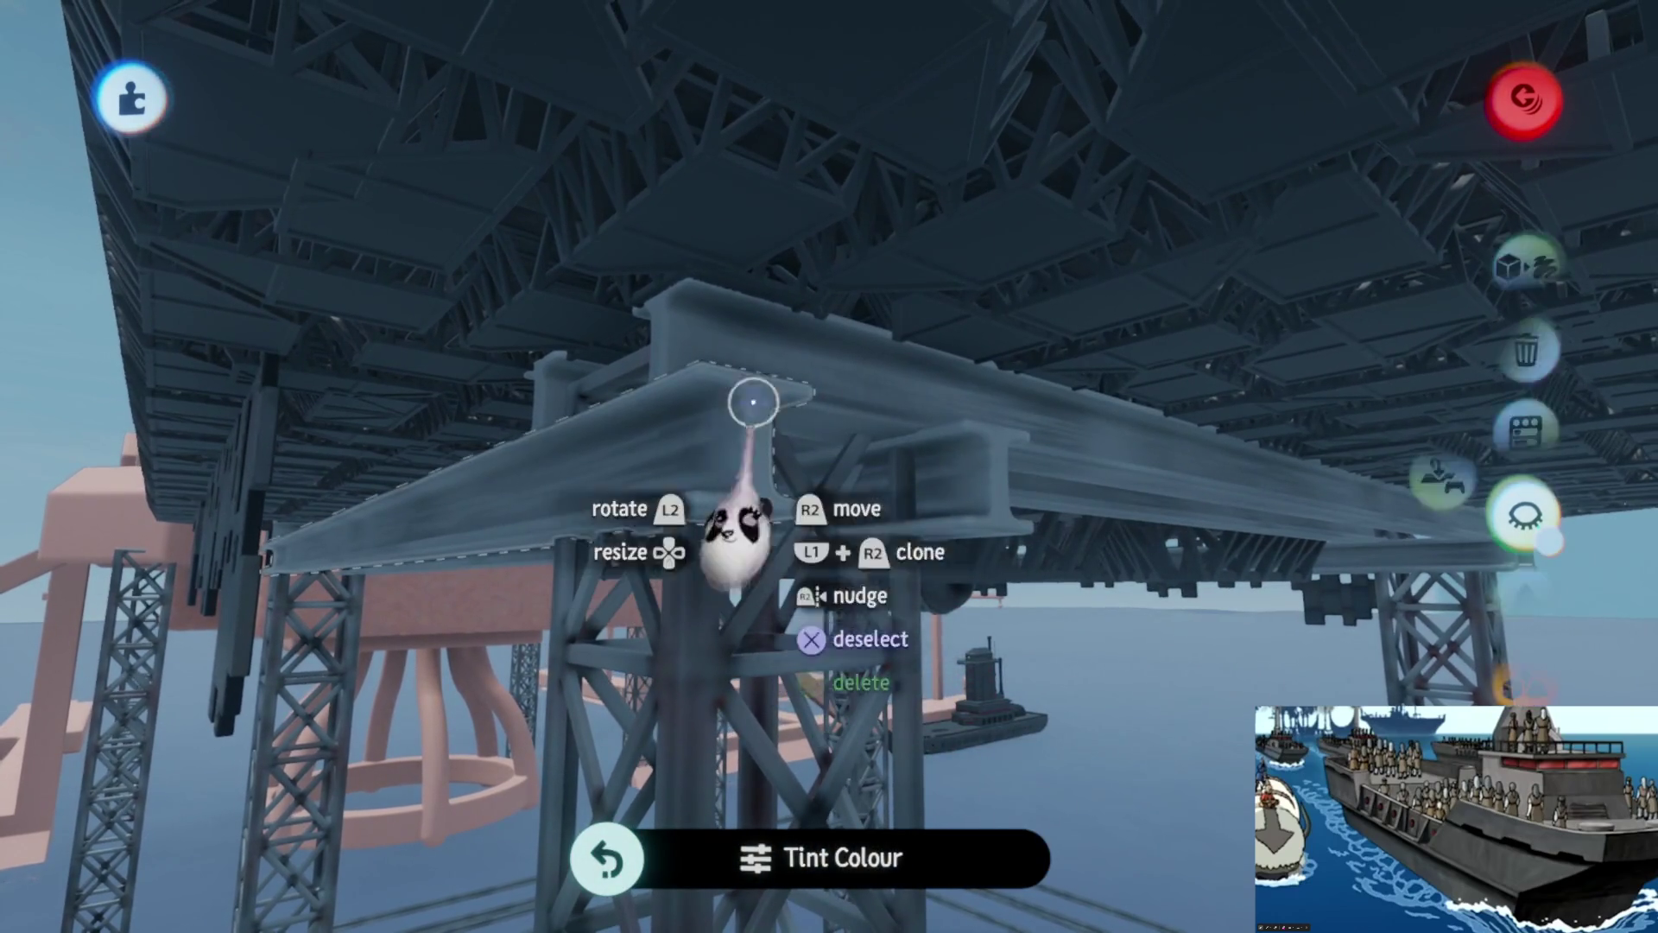
{"action": "left_click", "coordinate": [975, 483]}
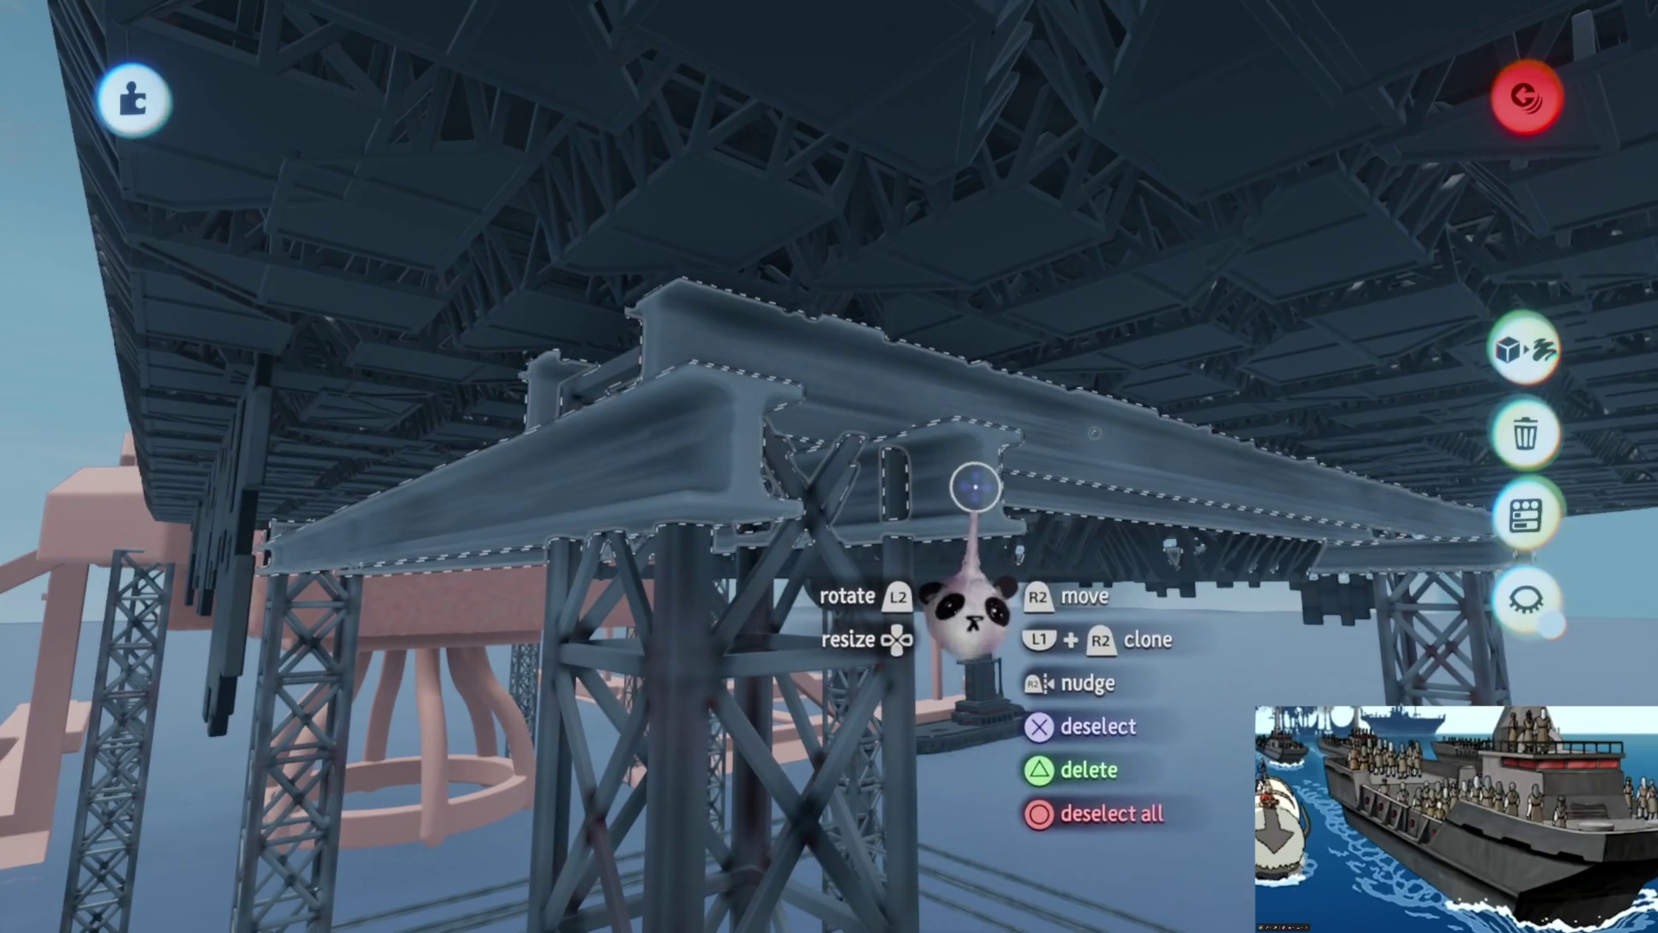
{"action": "left_click", "coordinate": [985, 574]}
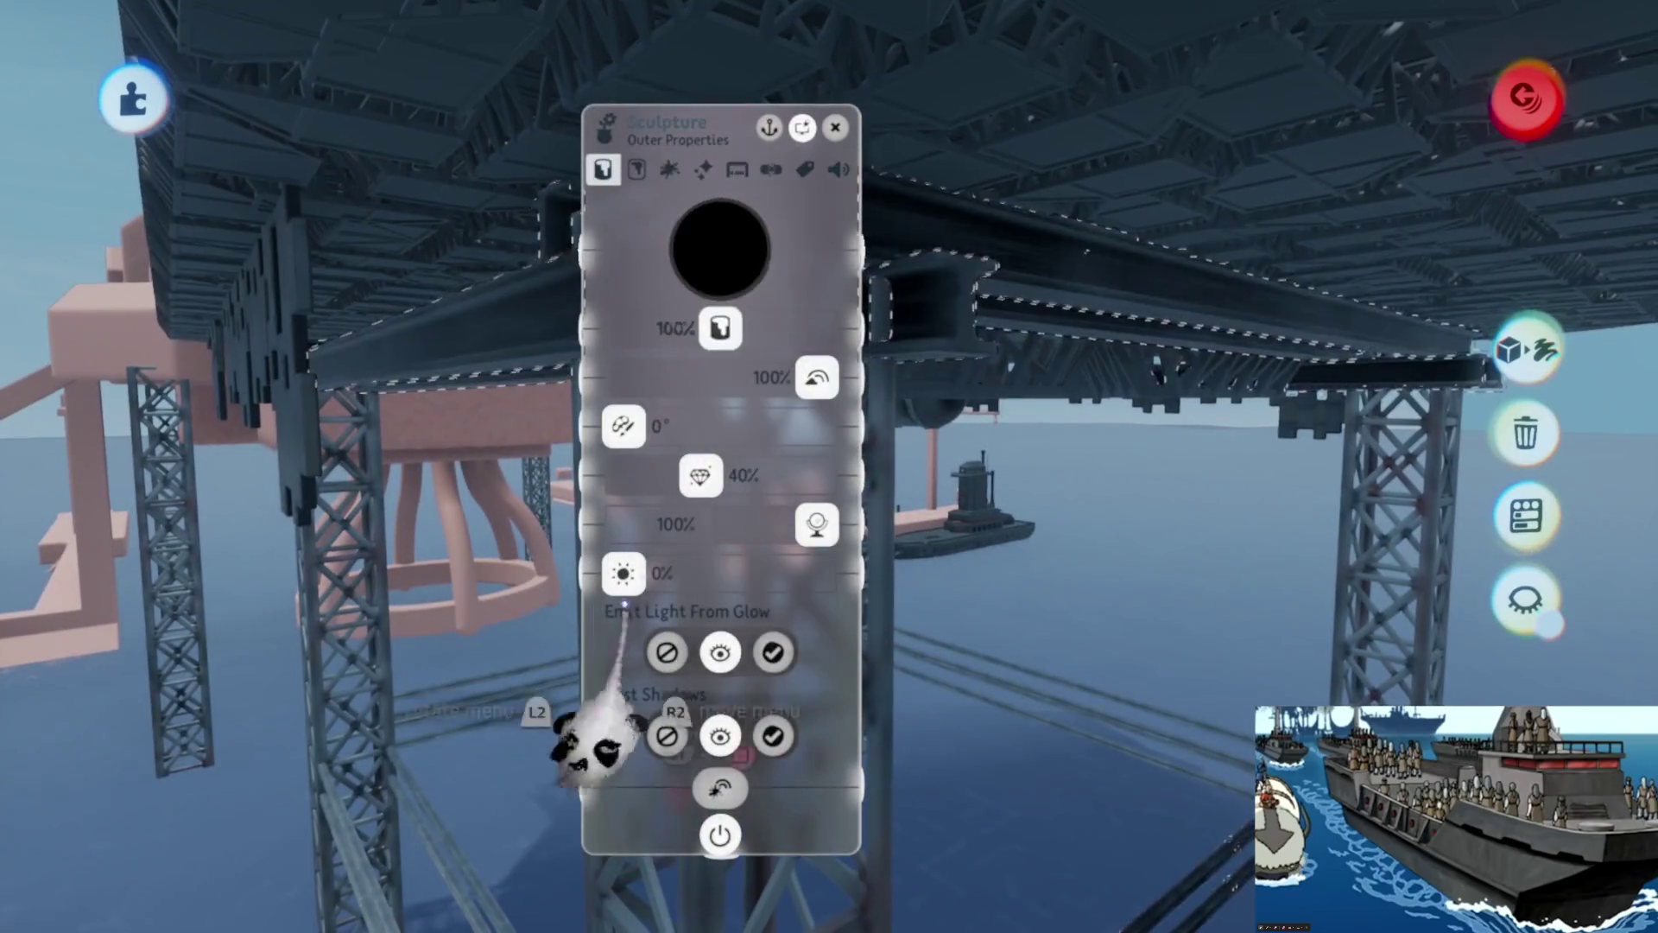
{"action": "key", "text": "Escape"}
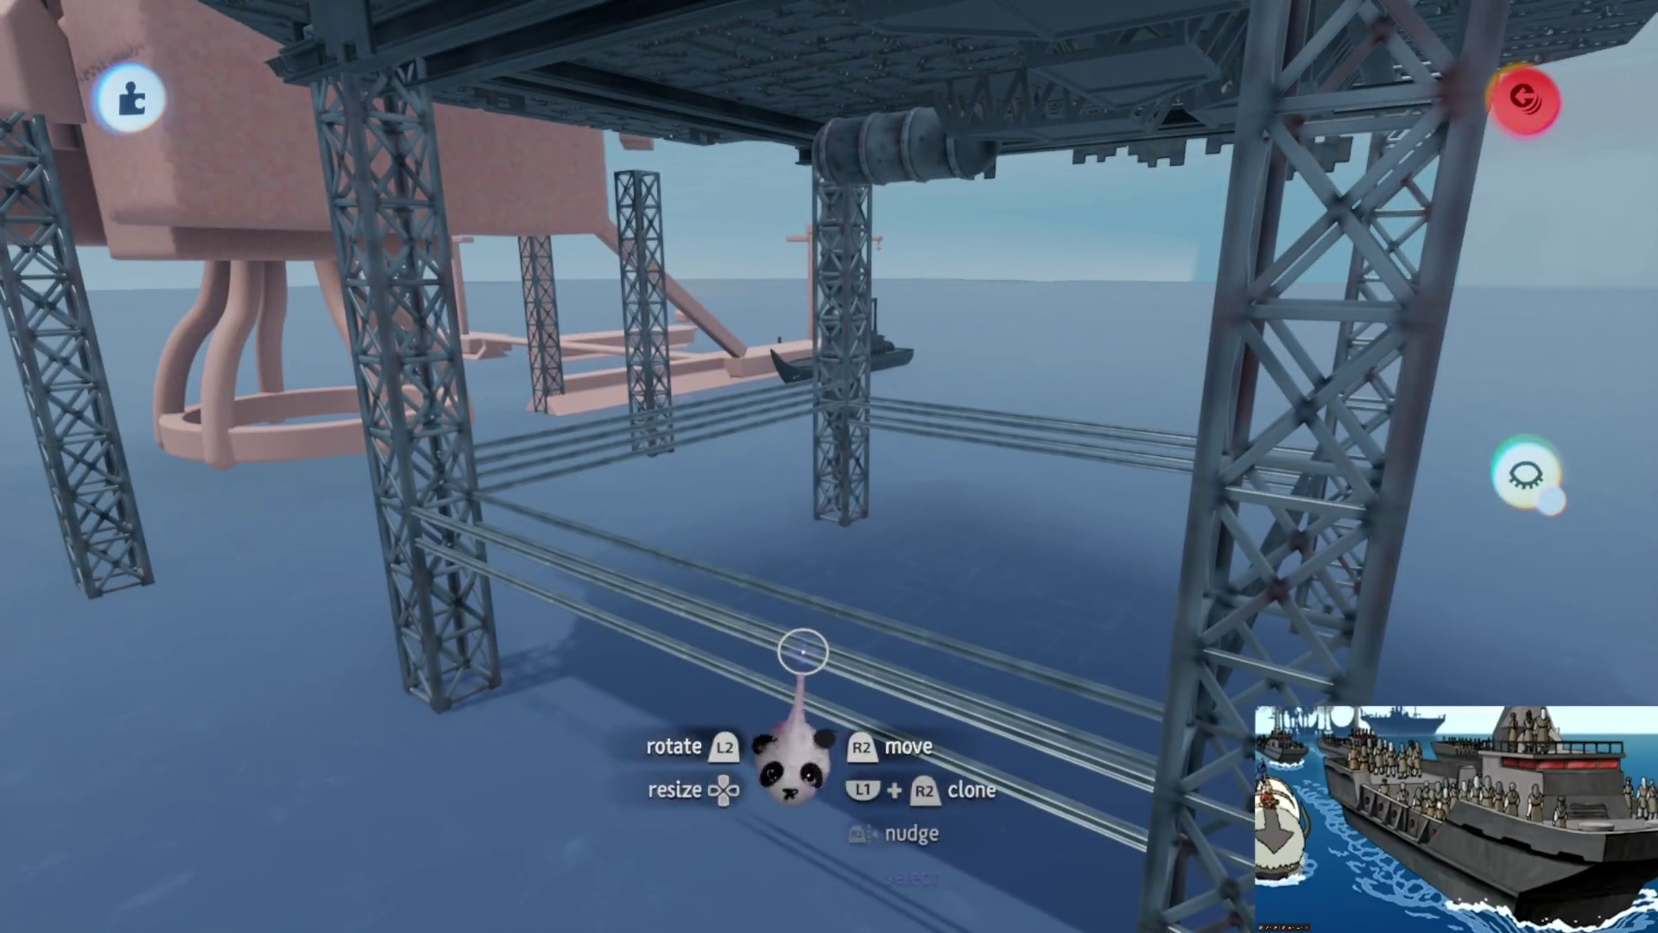
{"action": "key", "text": "Escape"}
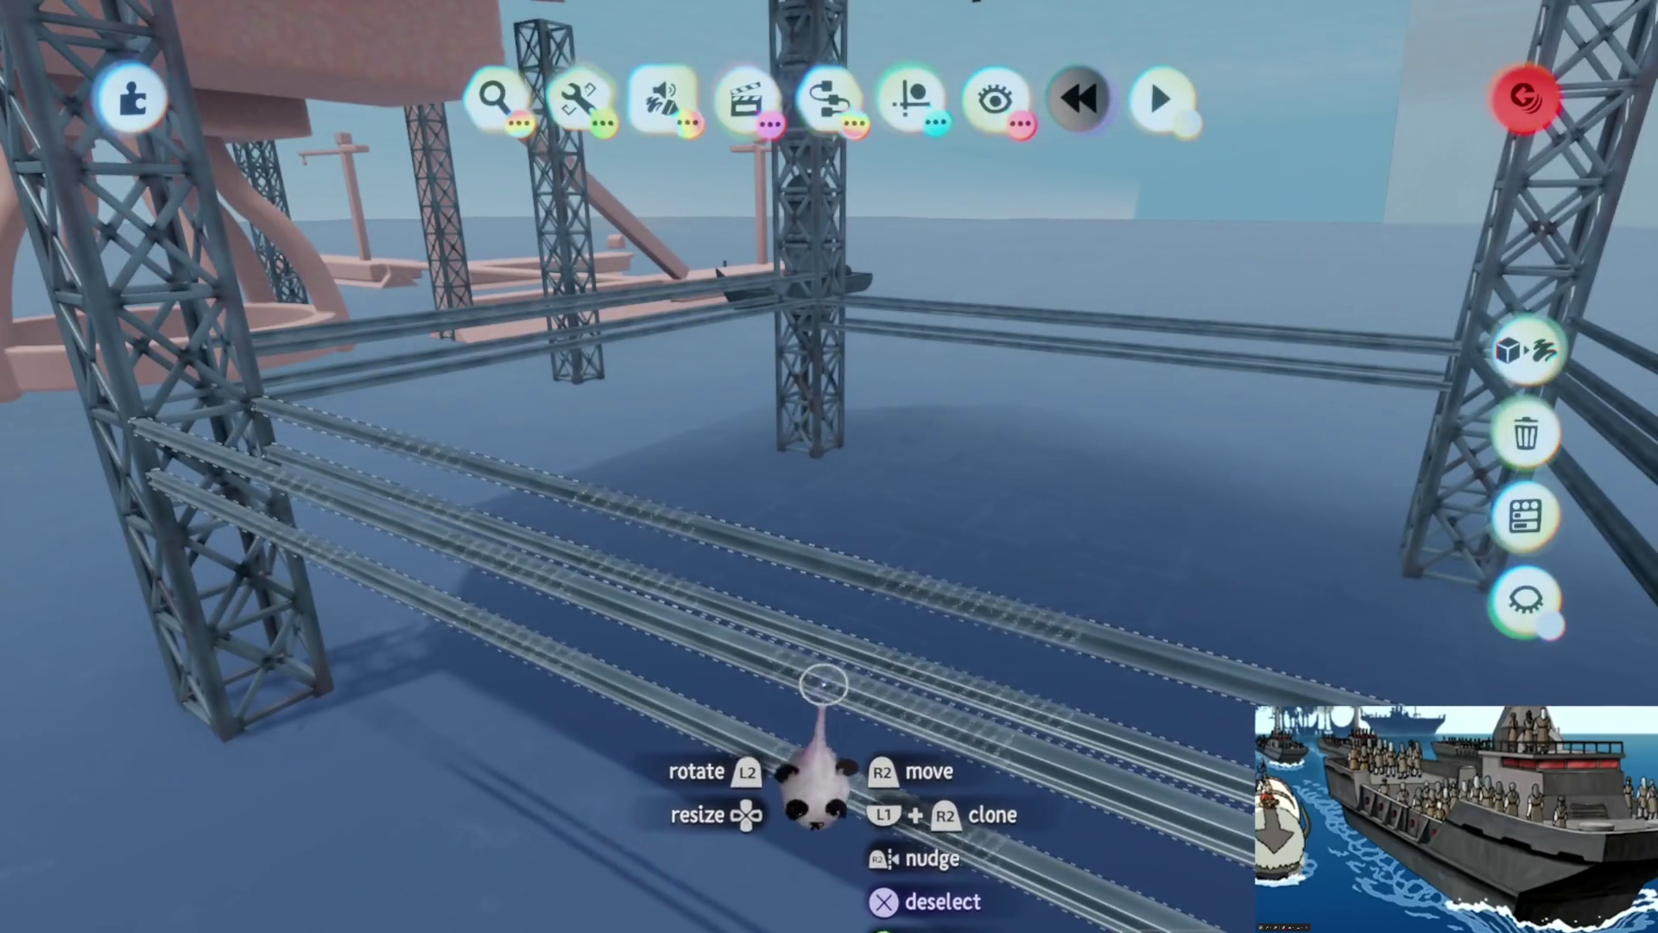
- Darken each set of horizontal rails between the rig's legs with the black tint
{"action": "left_click", "coordinate": [831, 686]}
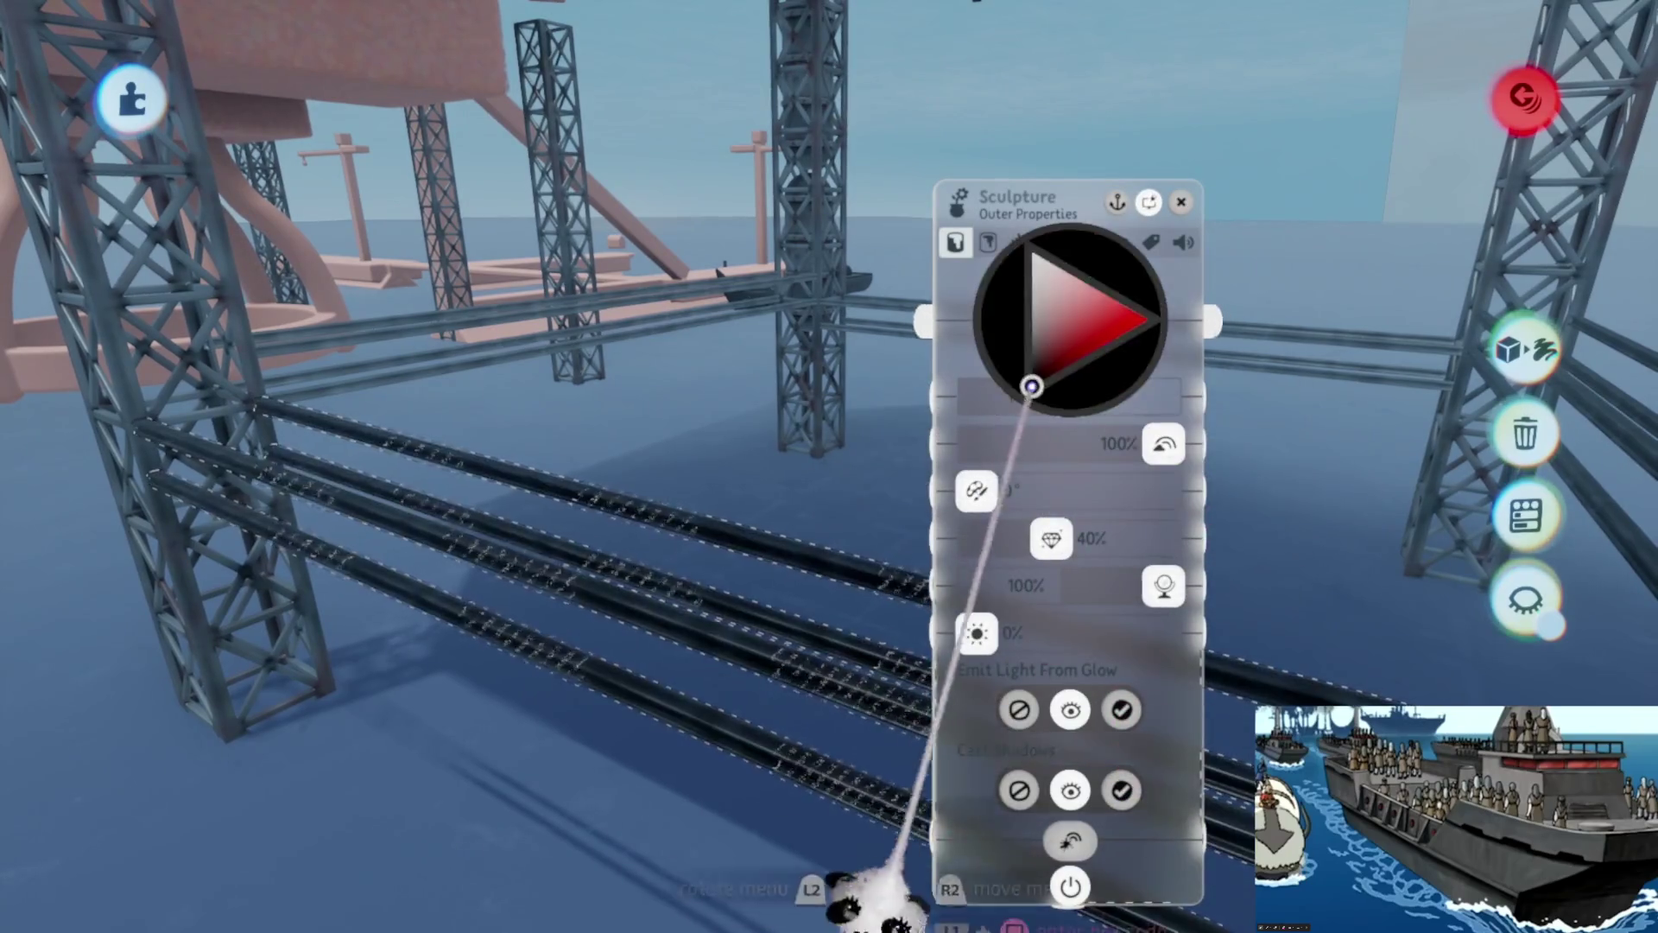
{"action": "key", "text": "Escape"}
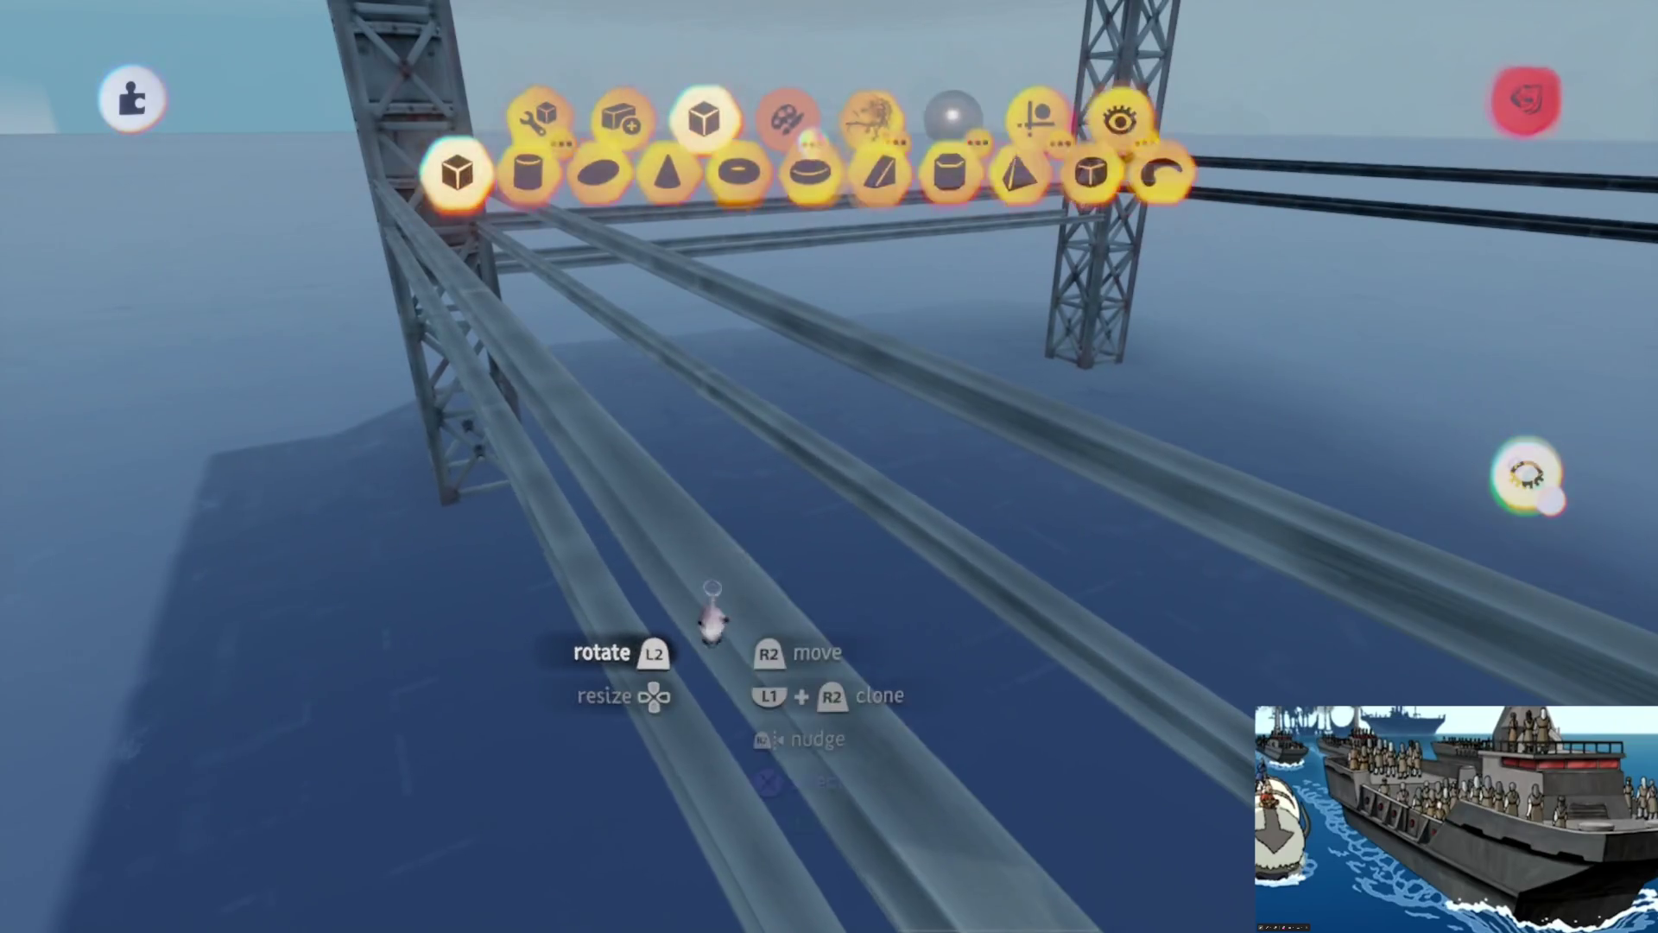
{"action": "key", "text": "Escape"}
{"action": "left_click", "coordinate": [702, 574]}
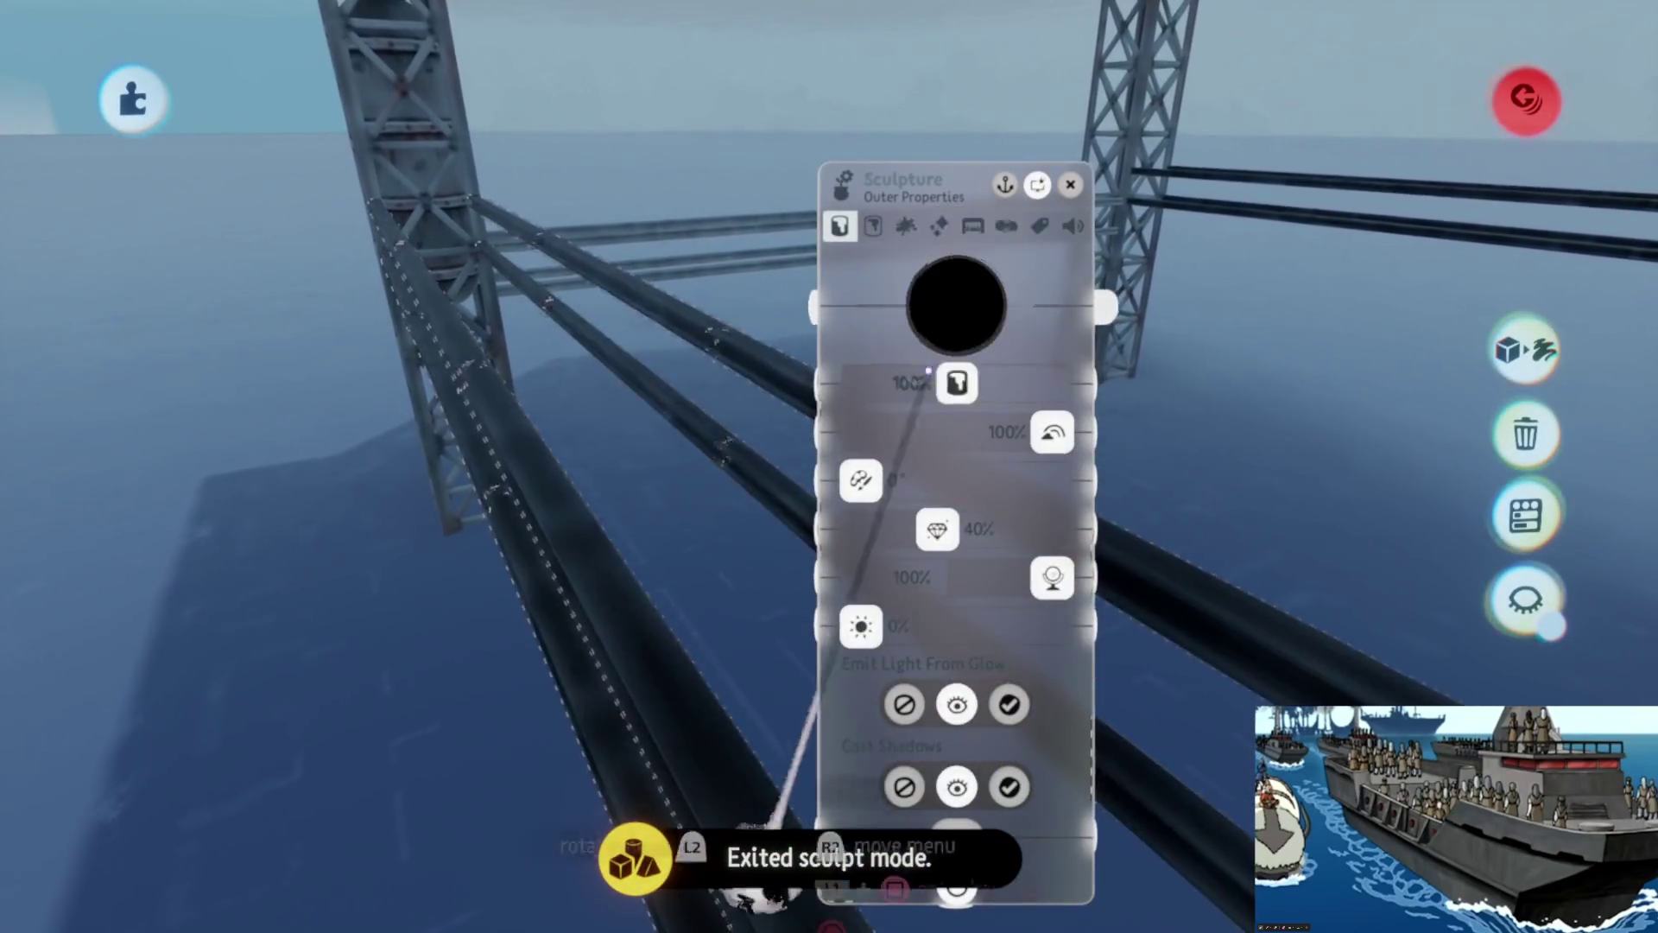
{"action": "key", "text": "Escape"}
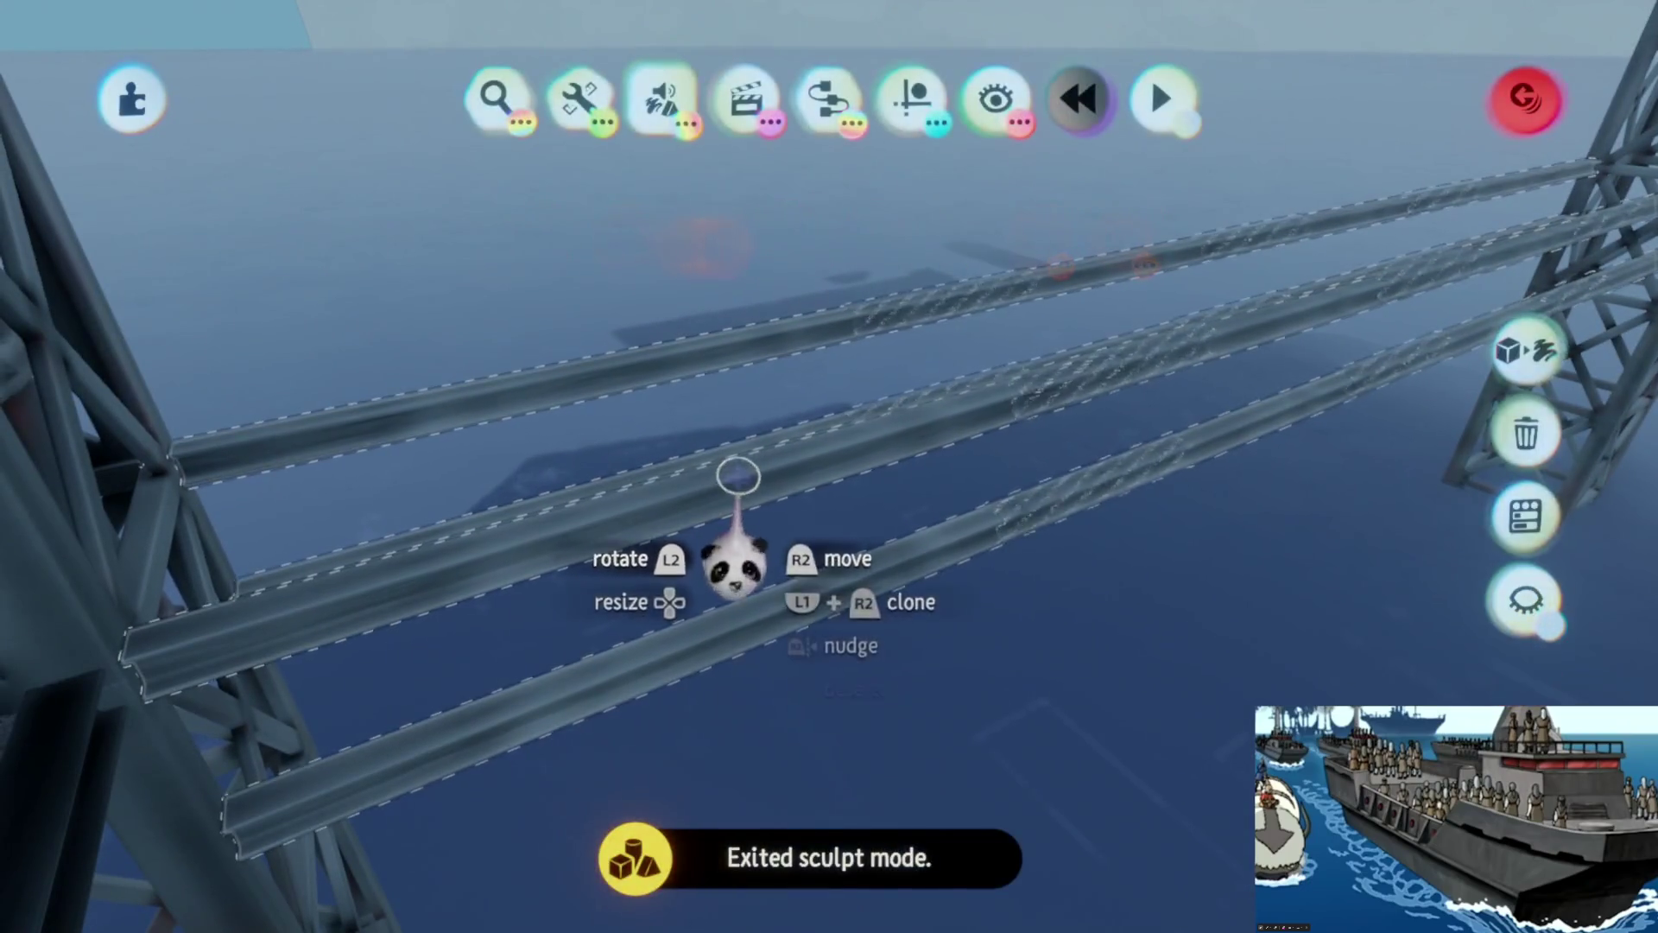
{"action": "left_click", "coordinate": [740, 555]}
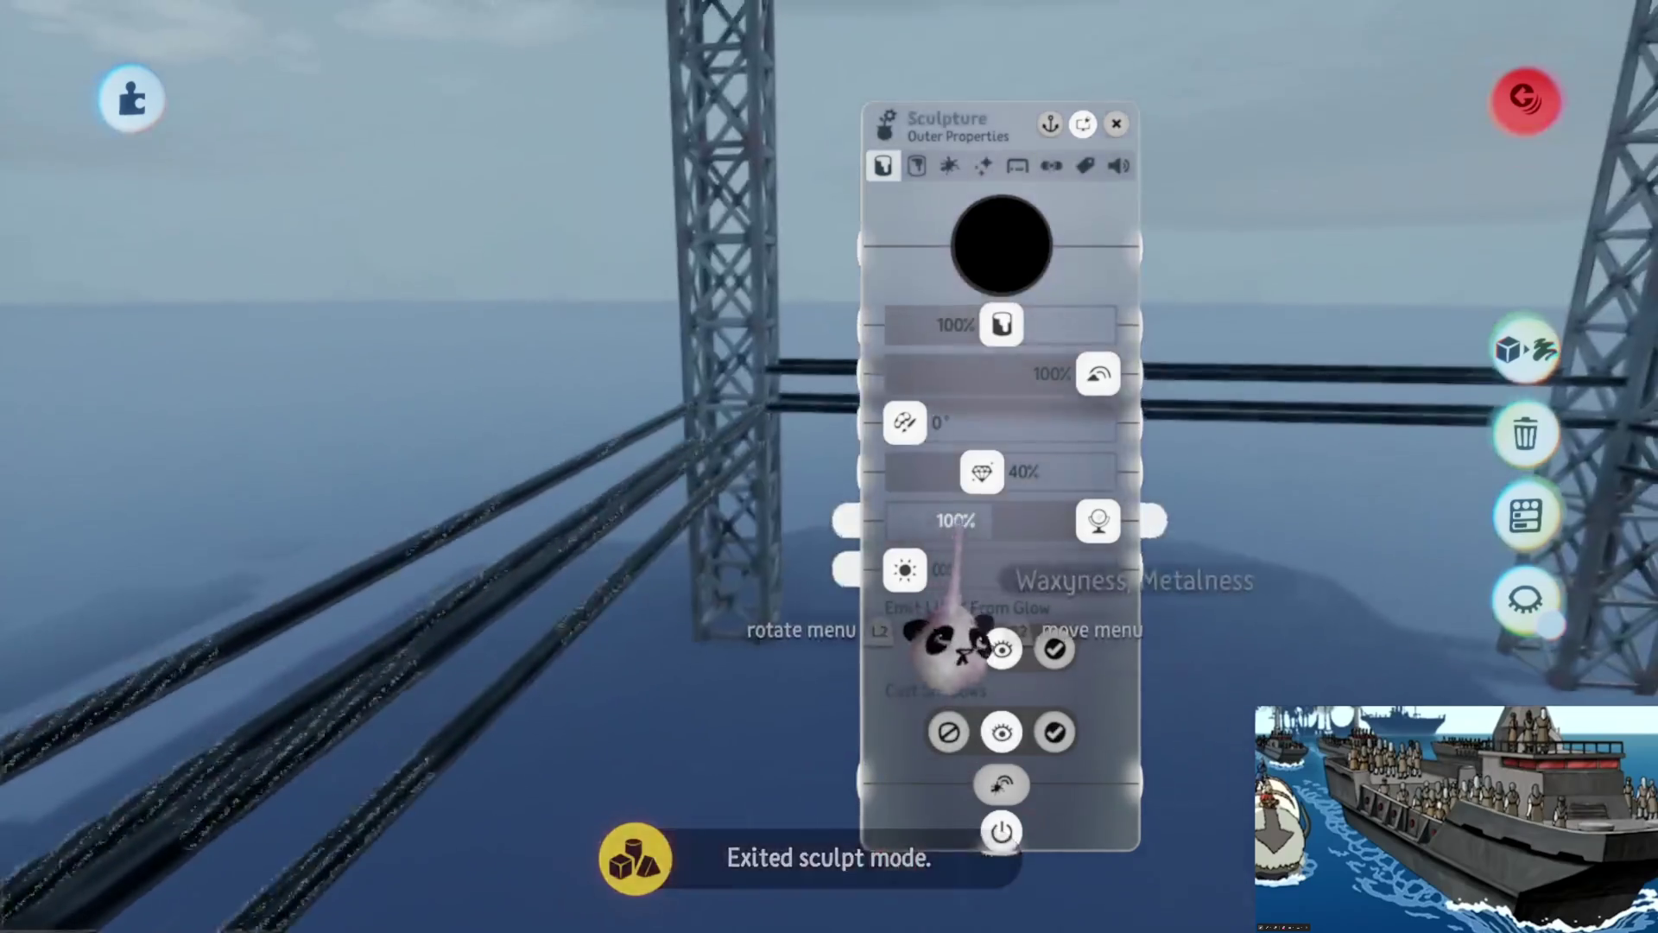
{"action": "key", "text": "Escape"}
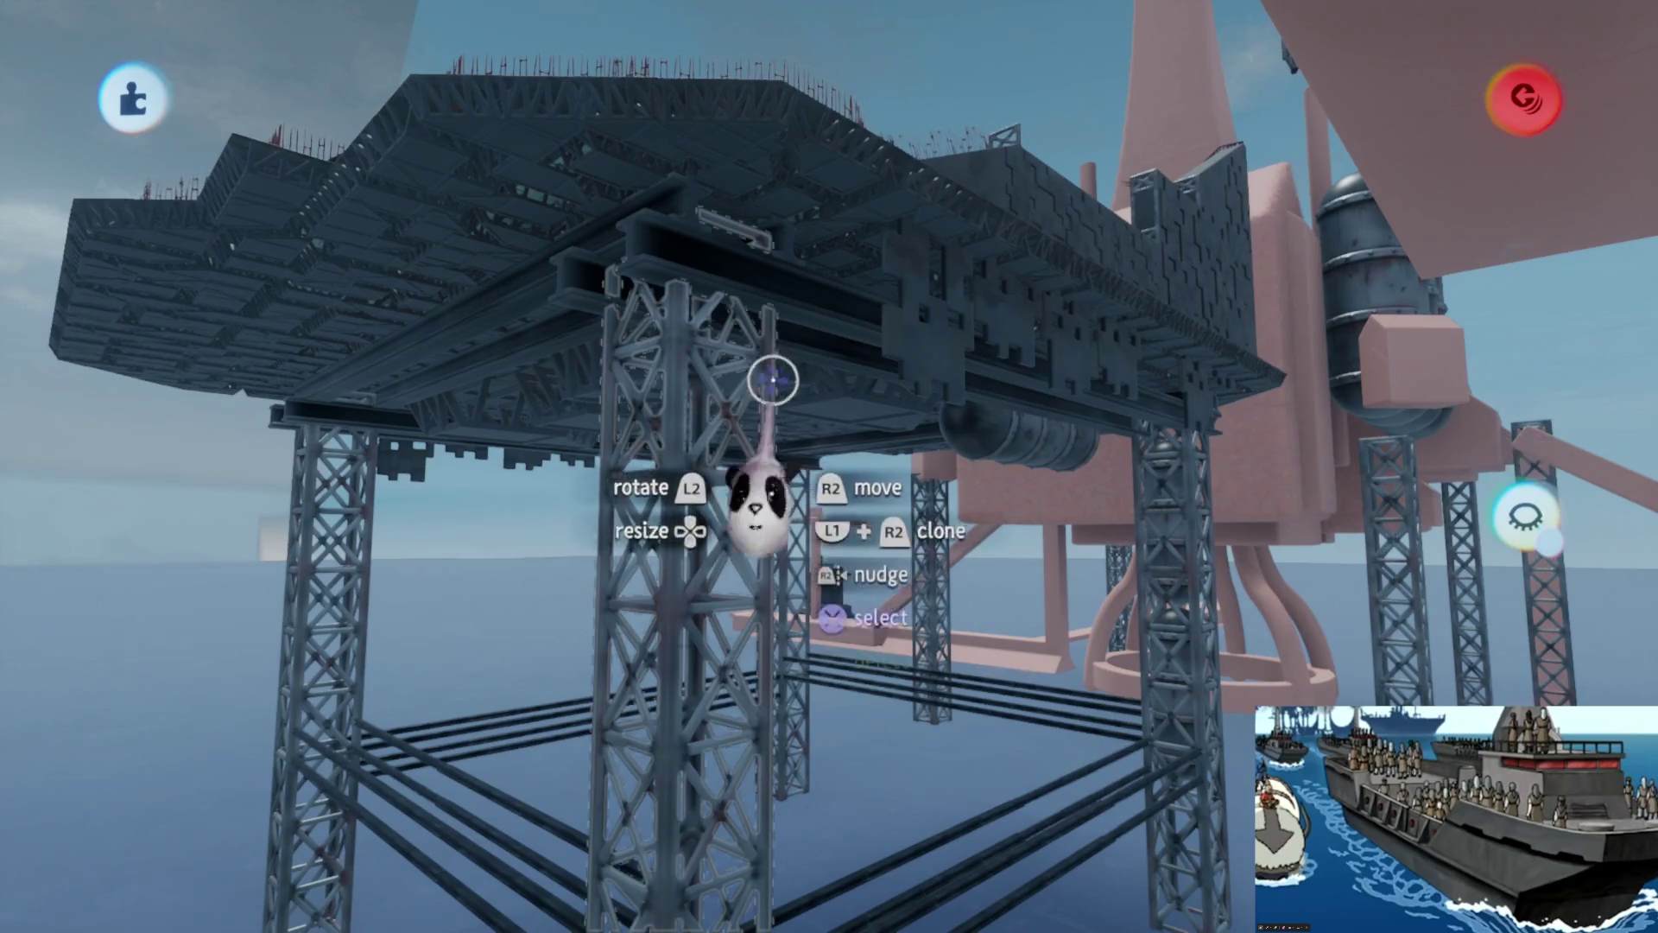
- Adjust the truss tower's tint amount, first to 0%, then up to 36%
{"action": "left_click", "coordinate": [773, 380]}
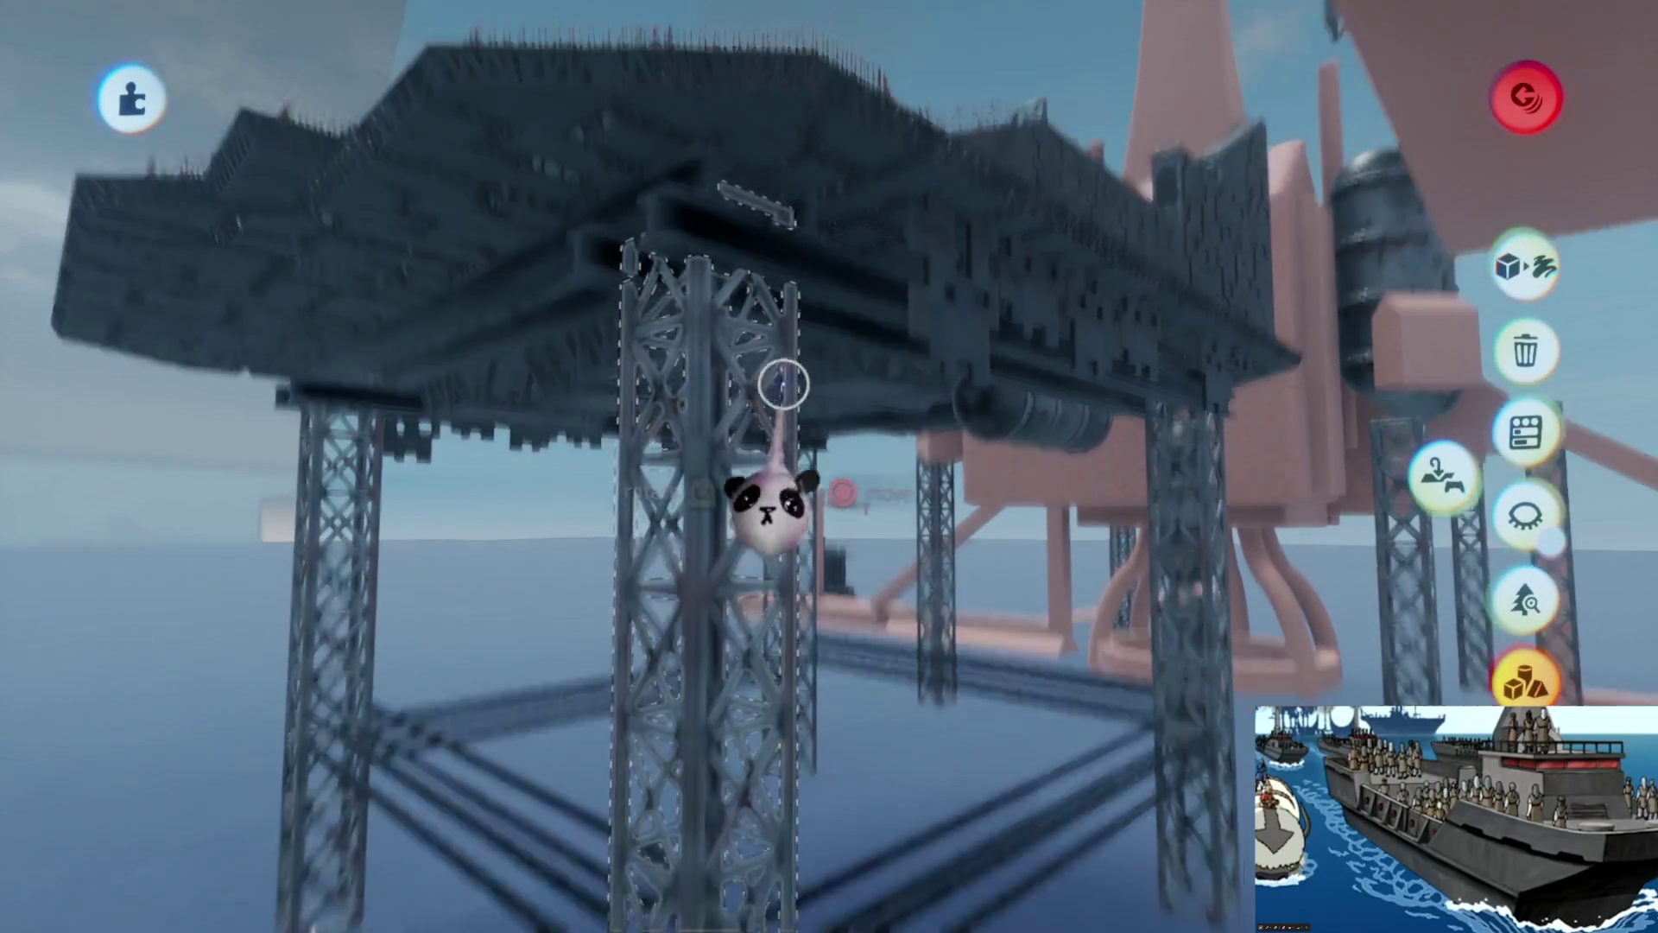
{"action": "mouse_move", "coordinate": [777, 303]}
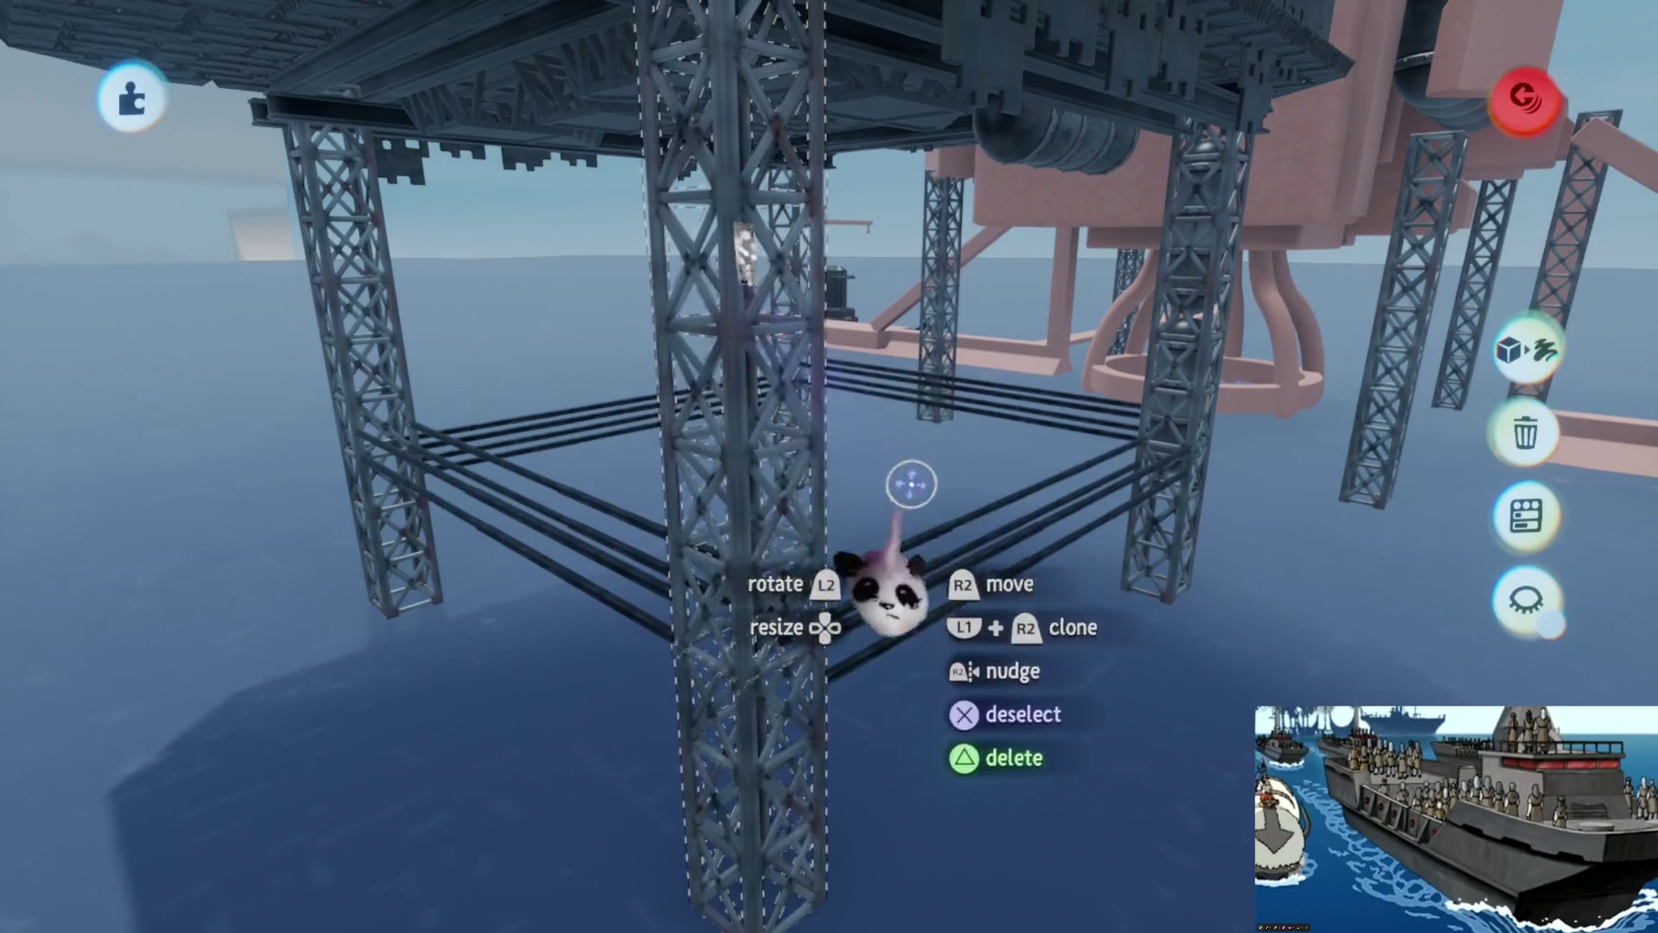
{"action": "left_click", "coordinate": [889, 573]}
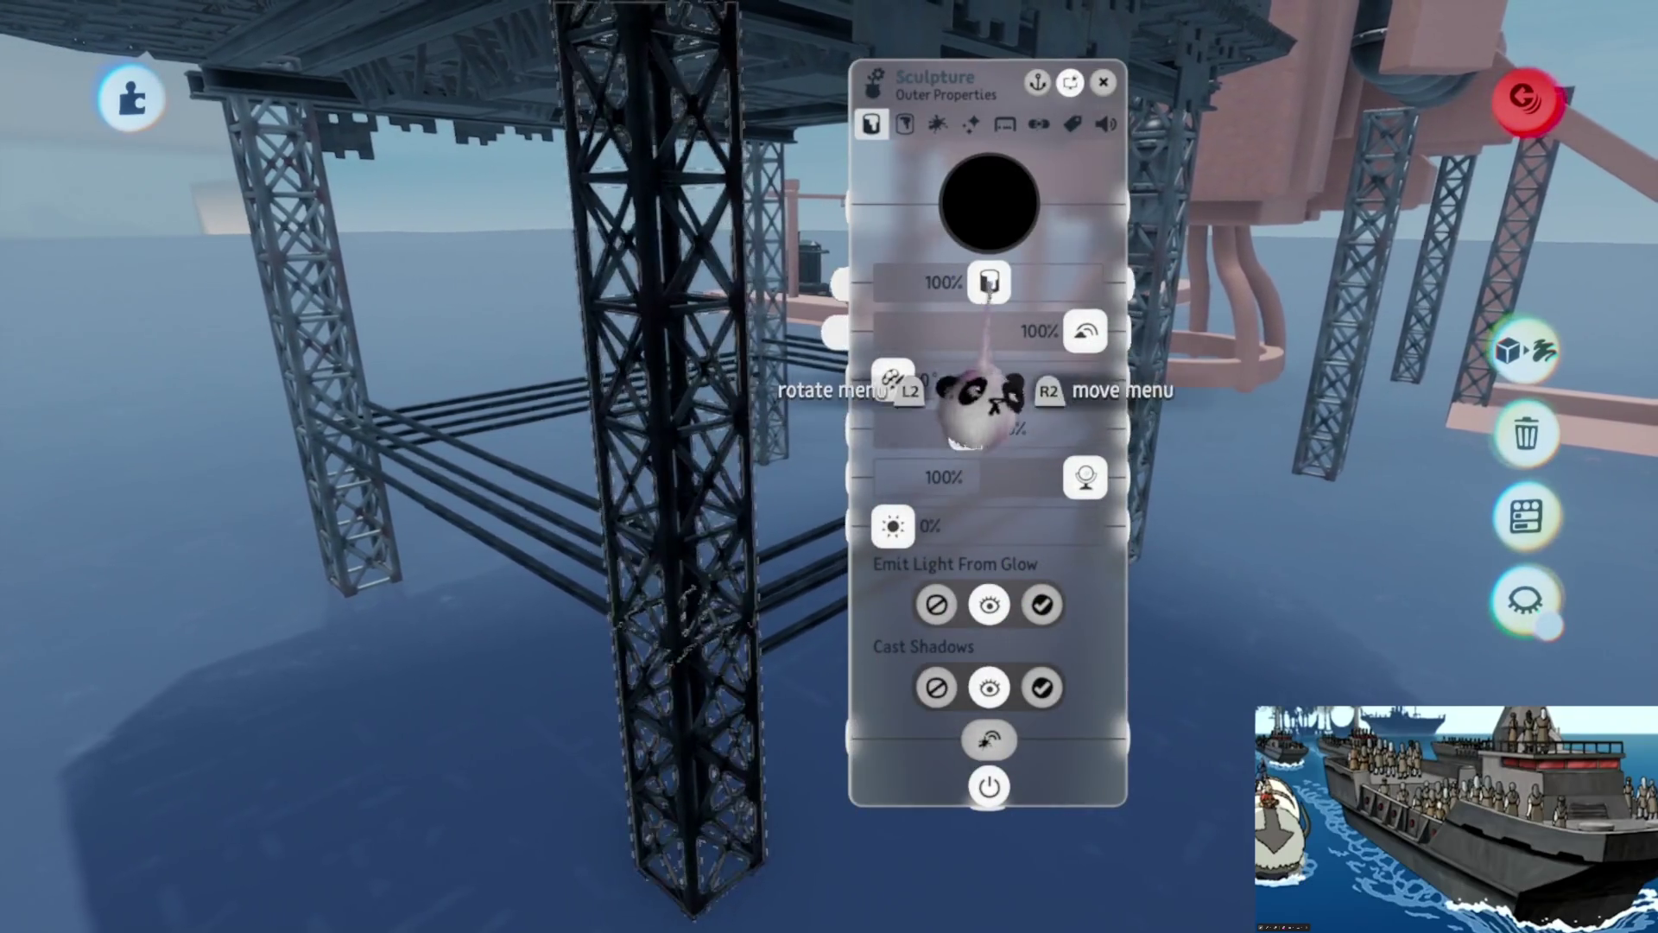
{"action": "left_click_drag", "start_coordinate": [989, 282], "coordinate": [894, 282]}
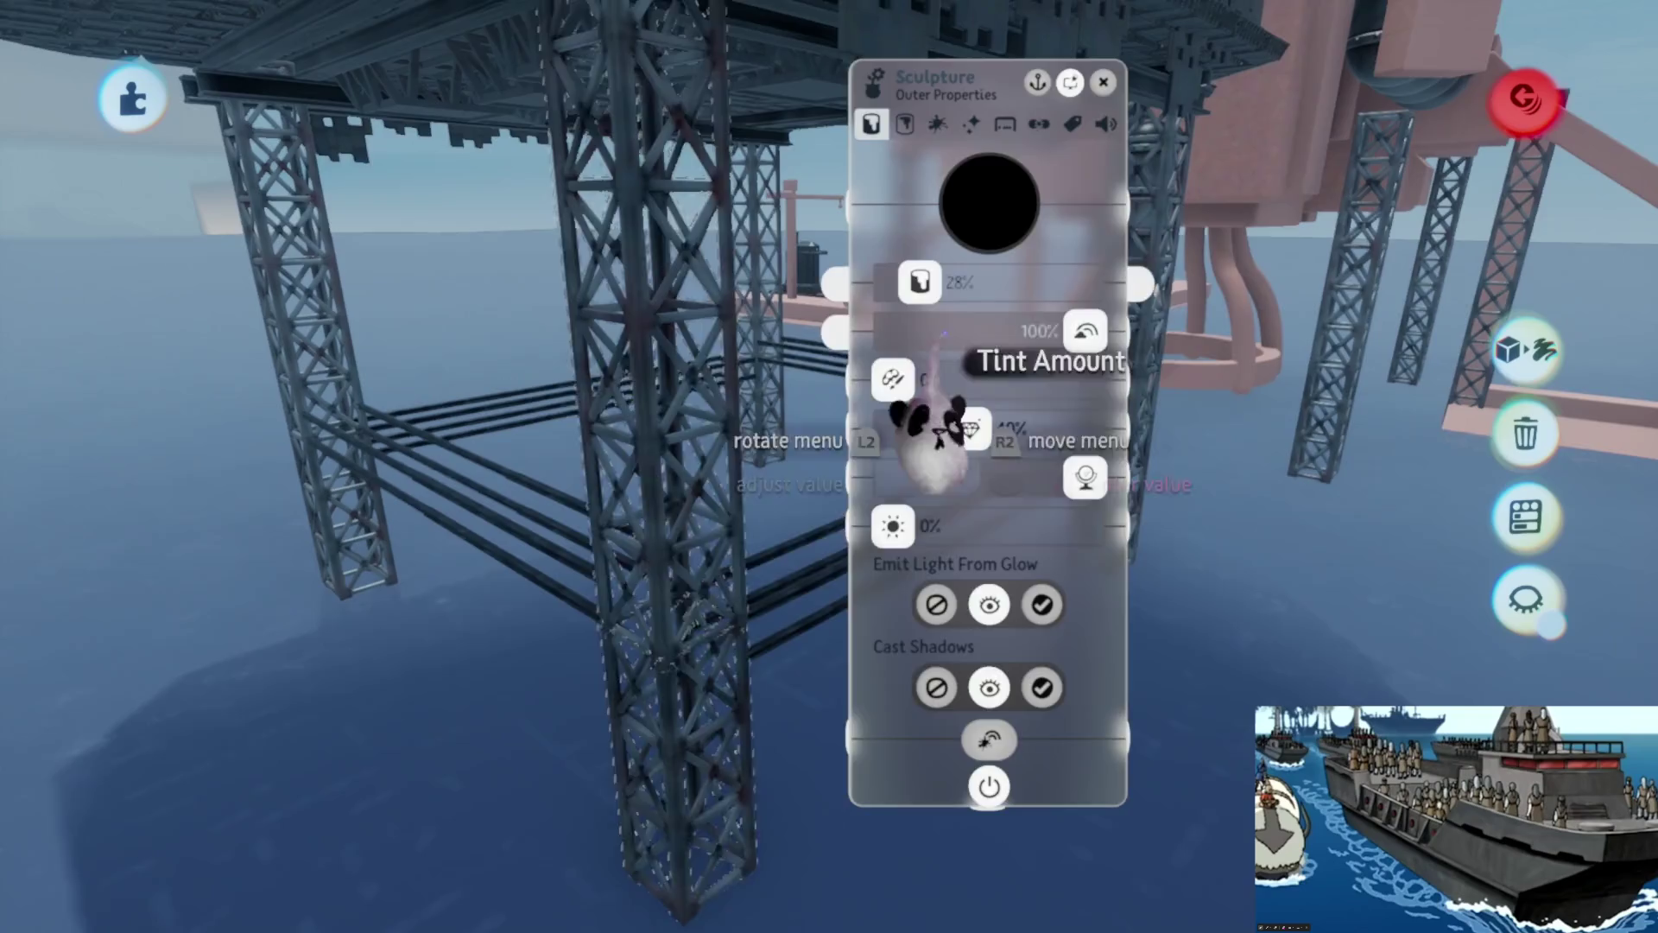
{"action": "key", "text": "Escape"}
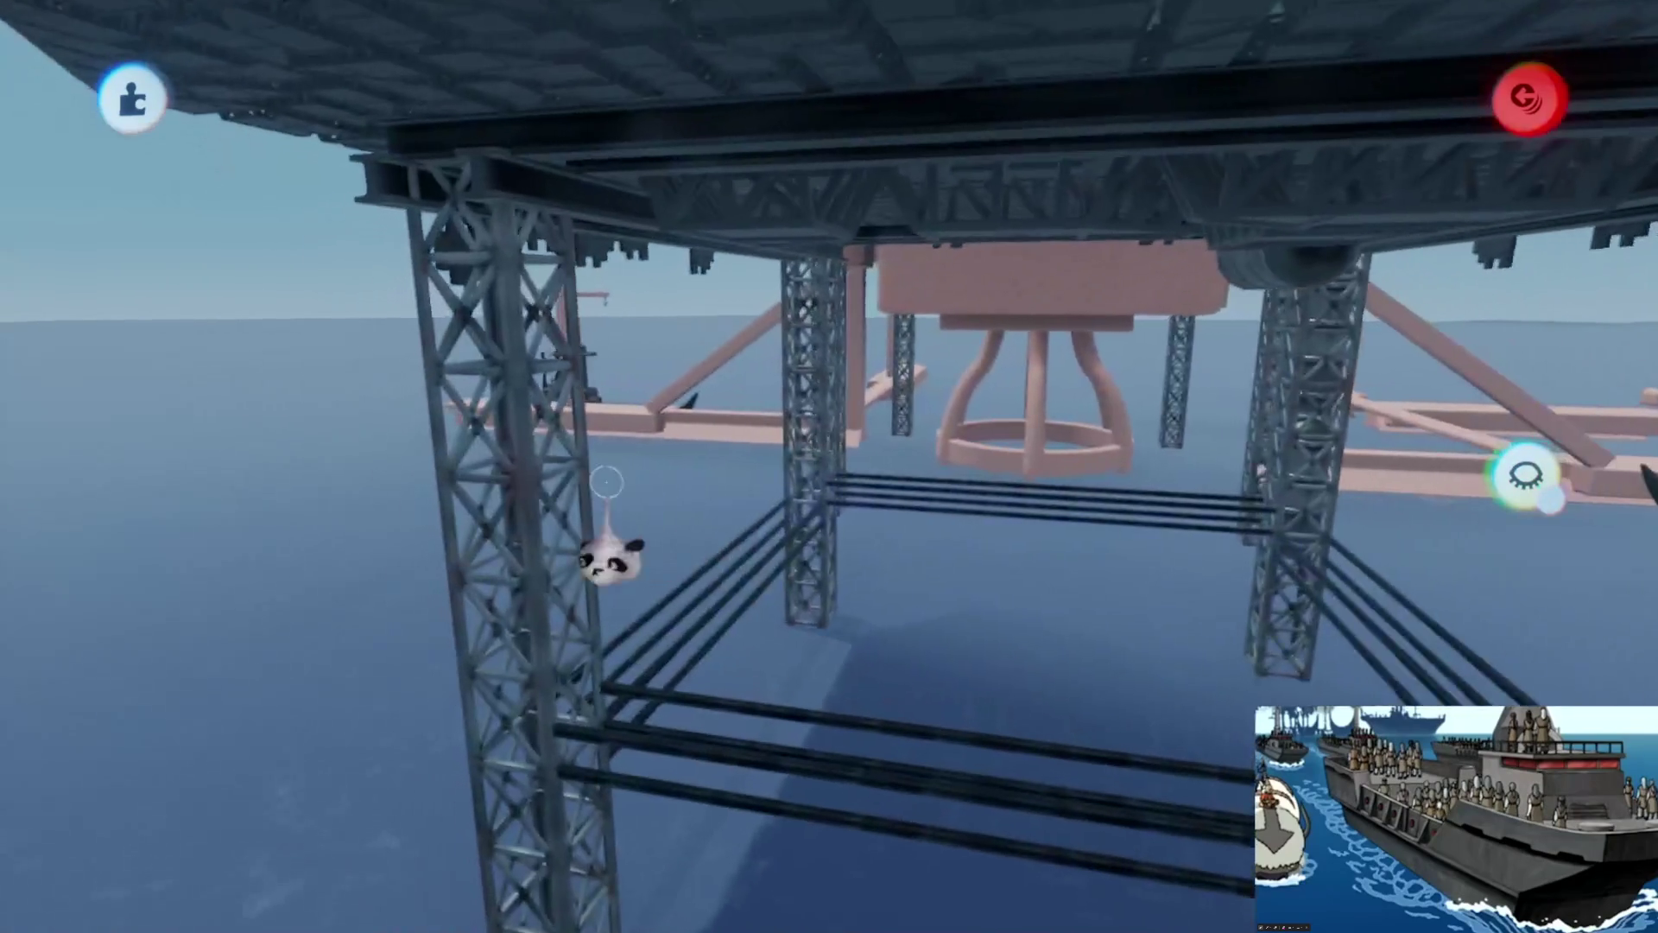
{"action": "key", "text": "Escape"}
{"action": "left_click", "coordinate": [529, 518]}
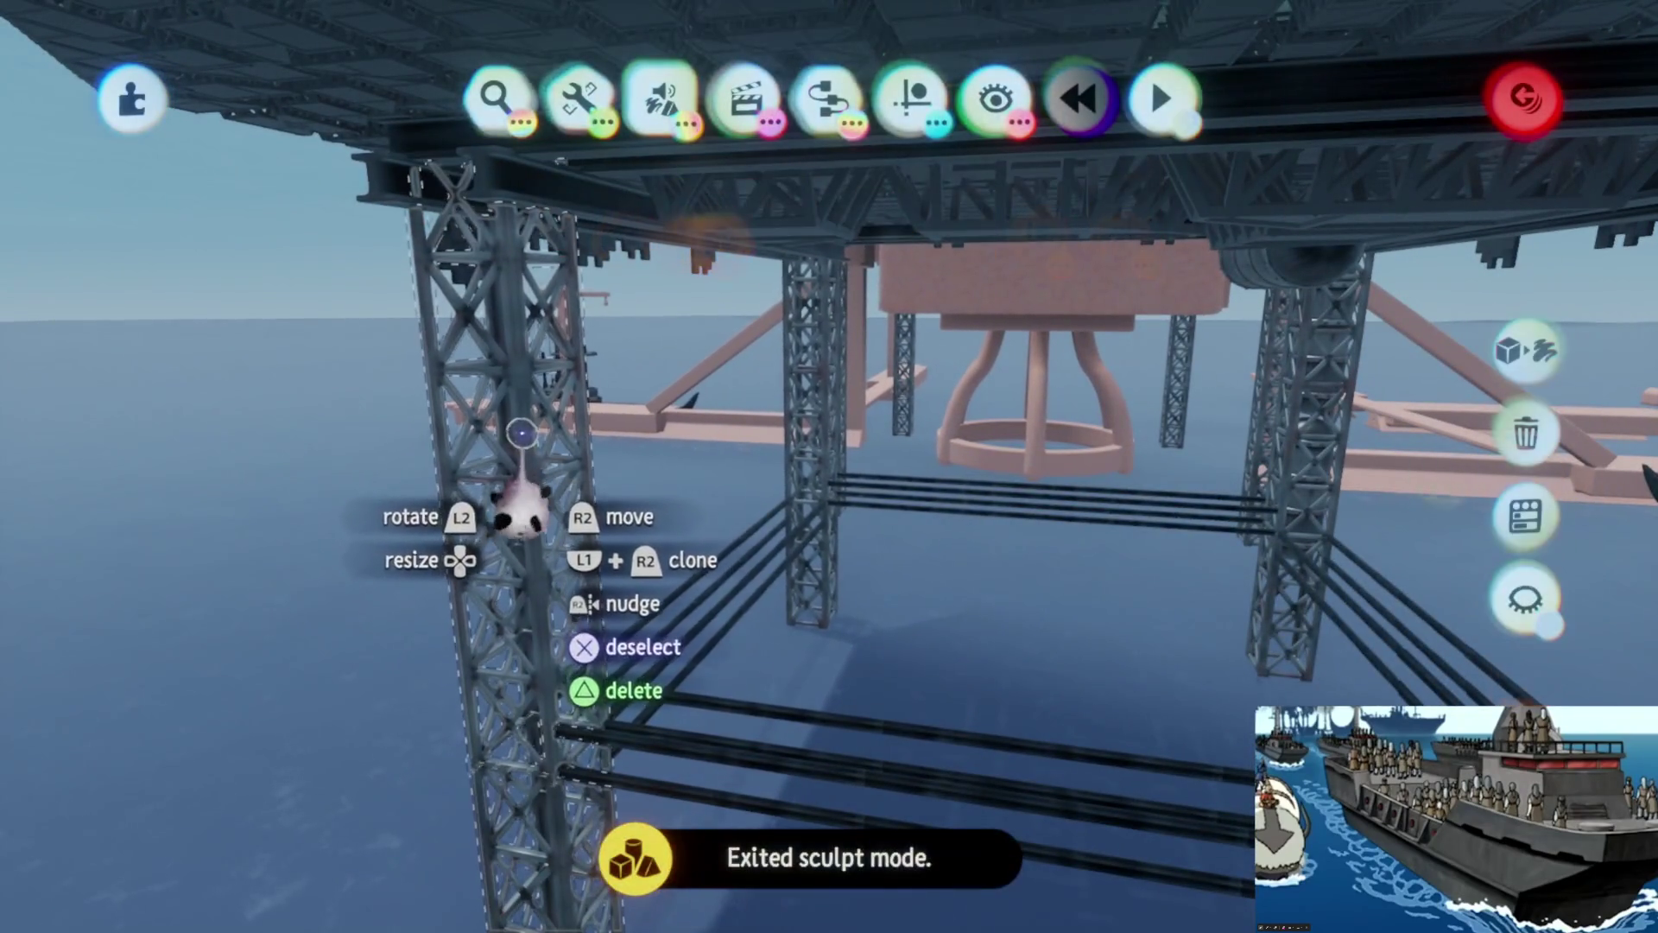
{"action": "key", "text": "Return"}
{"action": "left_click_drag", "start_coordinate": [696, 283], "coordinate": [721, 283]}
{"action": "key", "text": "Escape"}
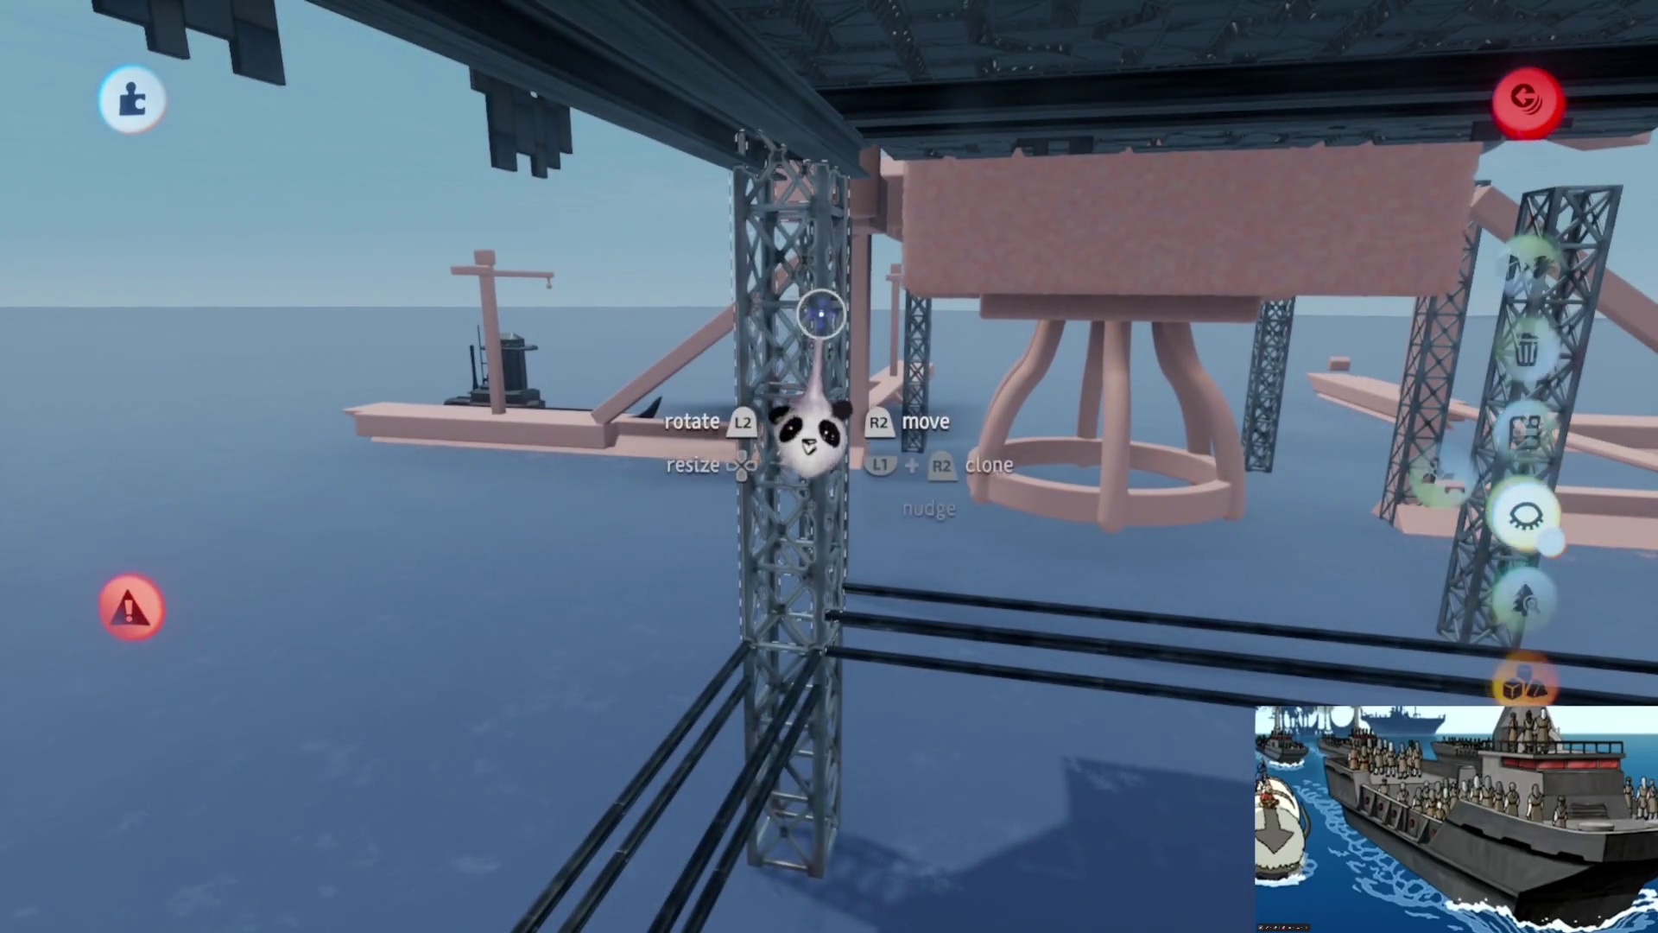
- Tint another truss leg black at about 32%
{"action": "left_click", "coordinate": [818, 311]}
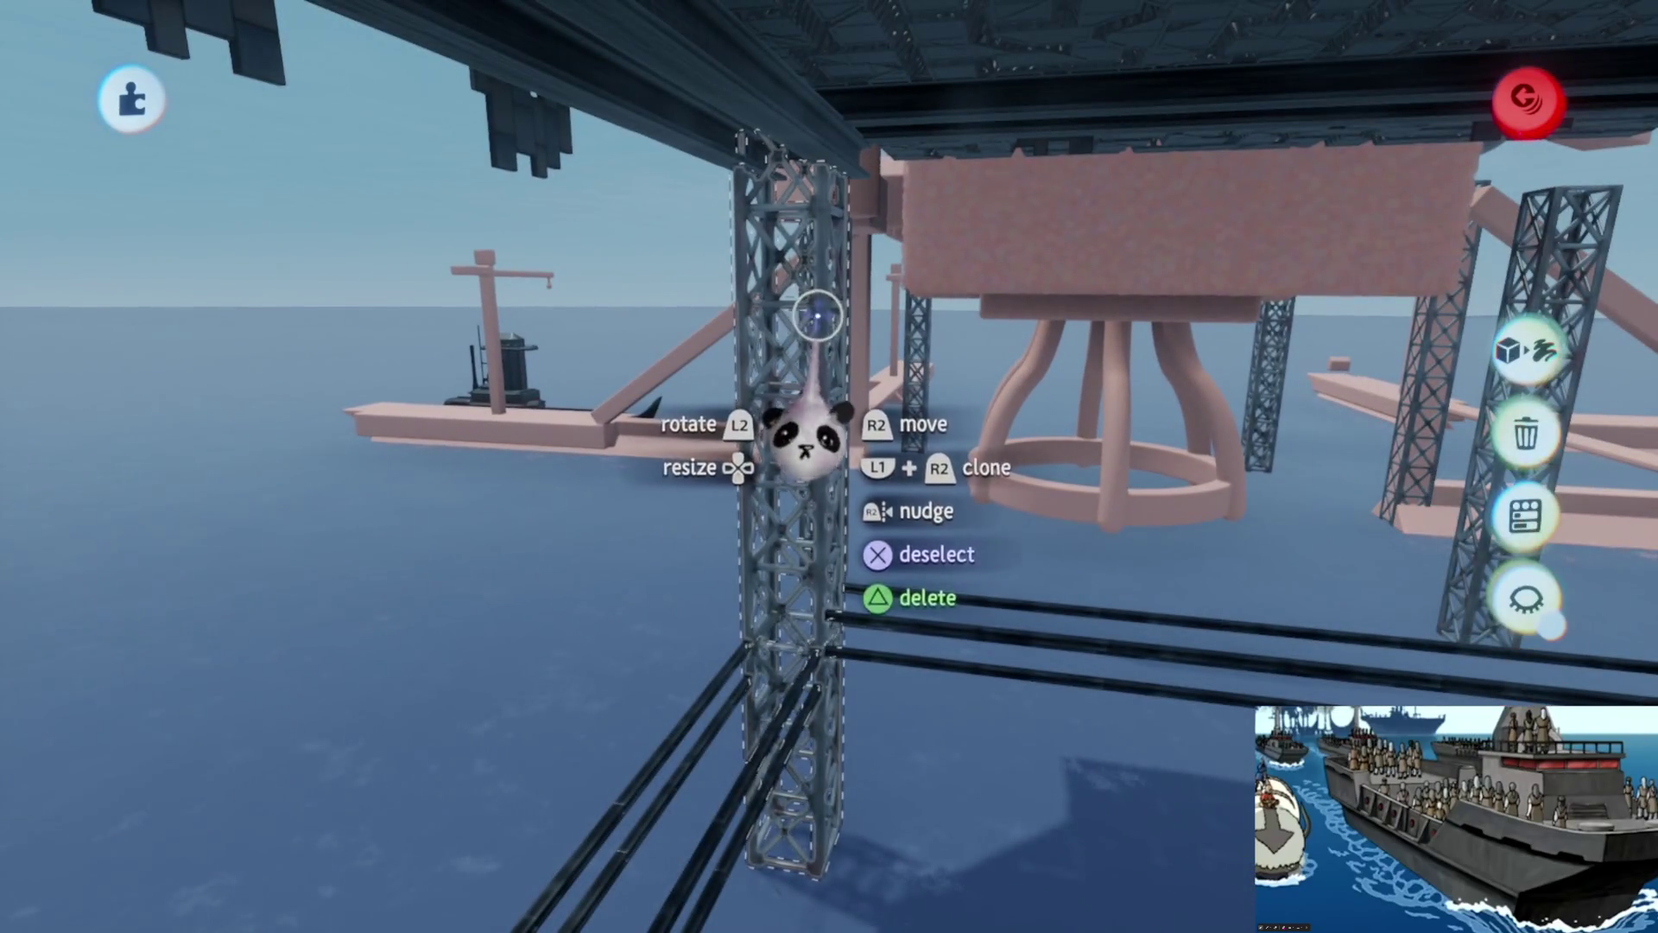
{"action": "key", "text": "t"}
{"action": "left_click", "coordinate": [1077, 207]}
{"action": "left_click_drag", "start_coordinate": [1079, 216], "coordinate": [889, 484]}
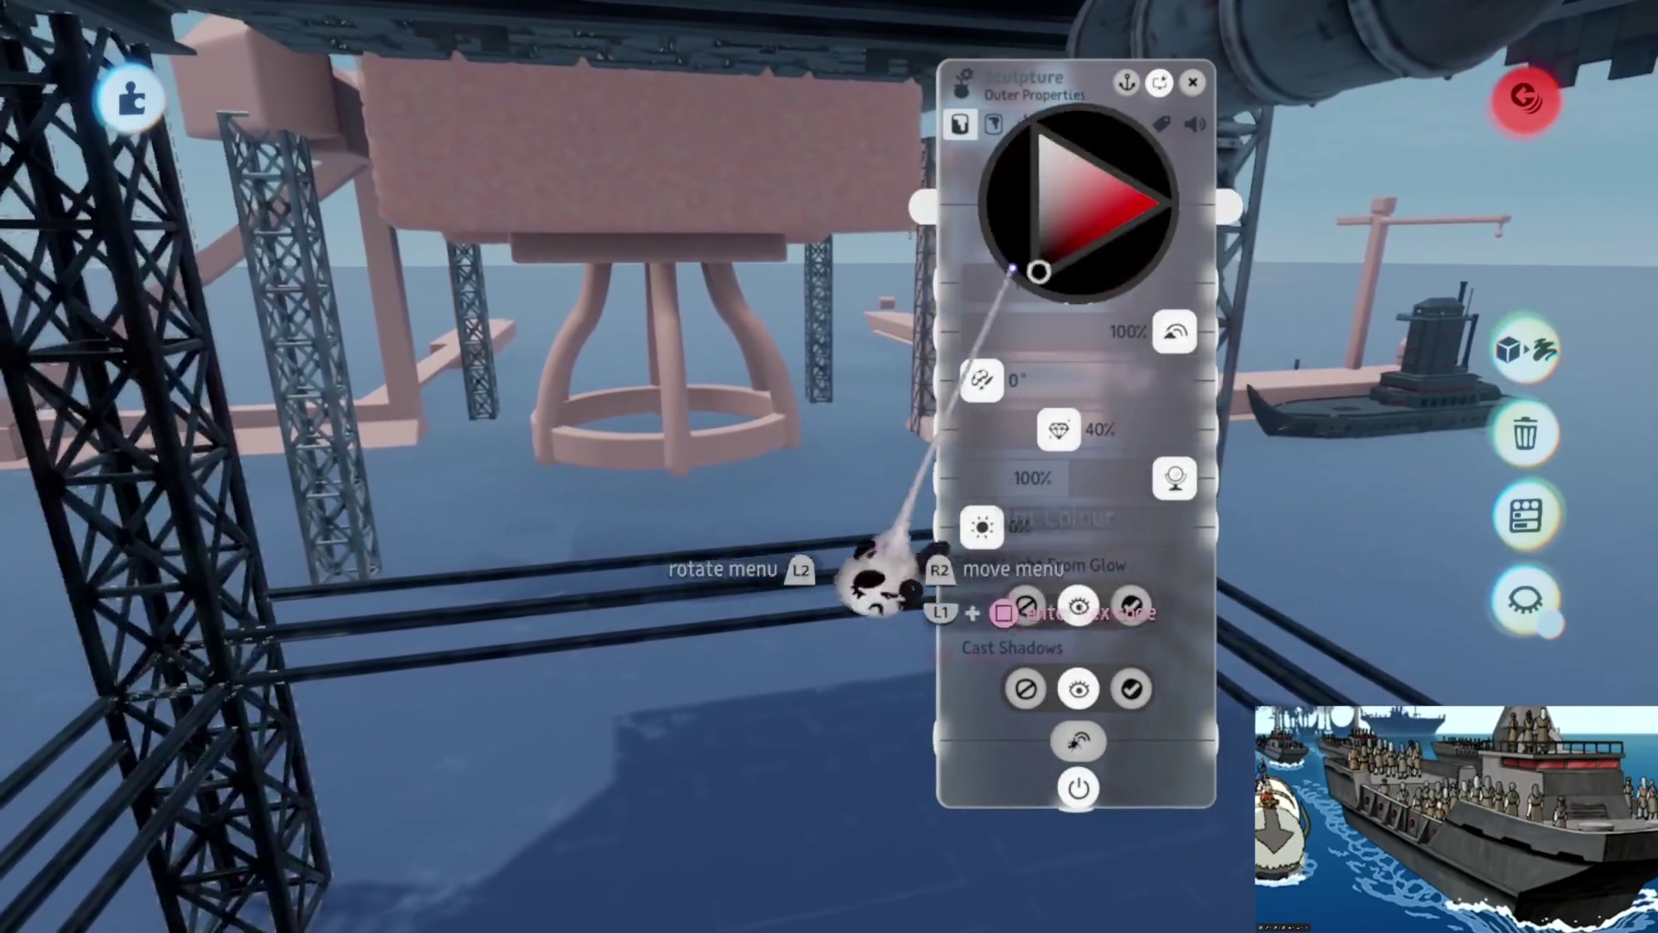
{"action": "left_click_drag", "start_coordinate": [1001, 393], "coordinate": [1010, 384]}
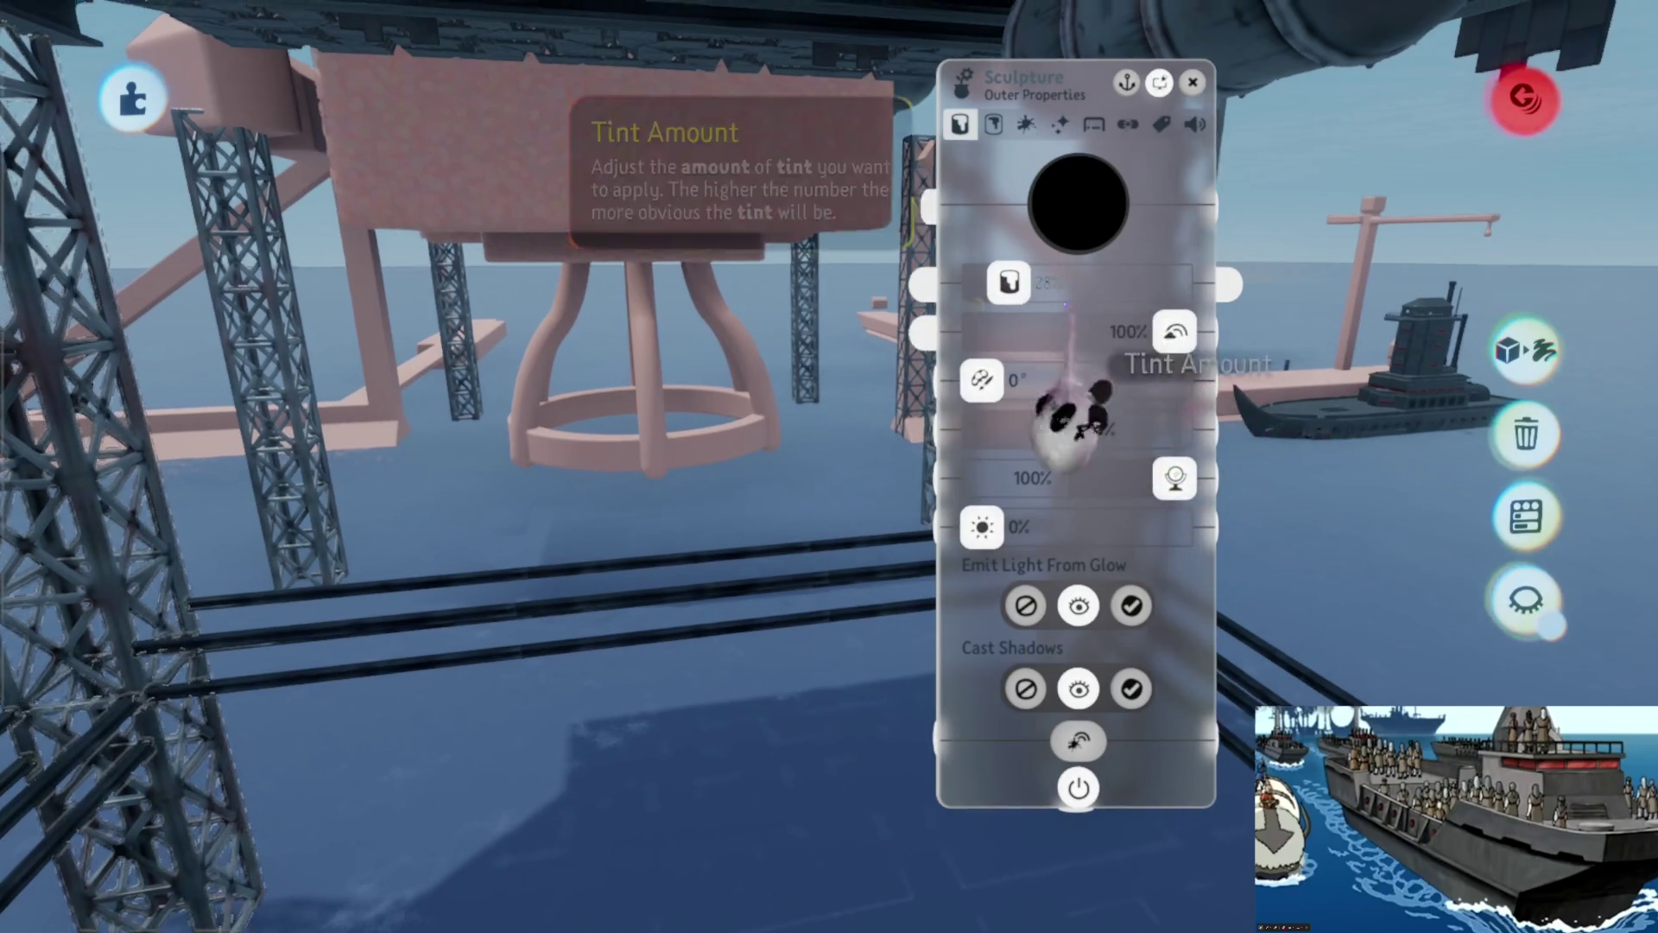
{"action": "key", "text": "Escape"}
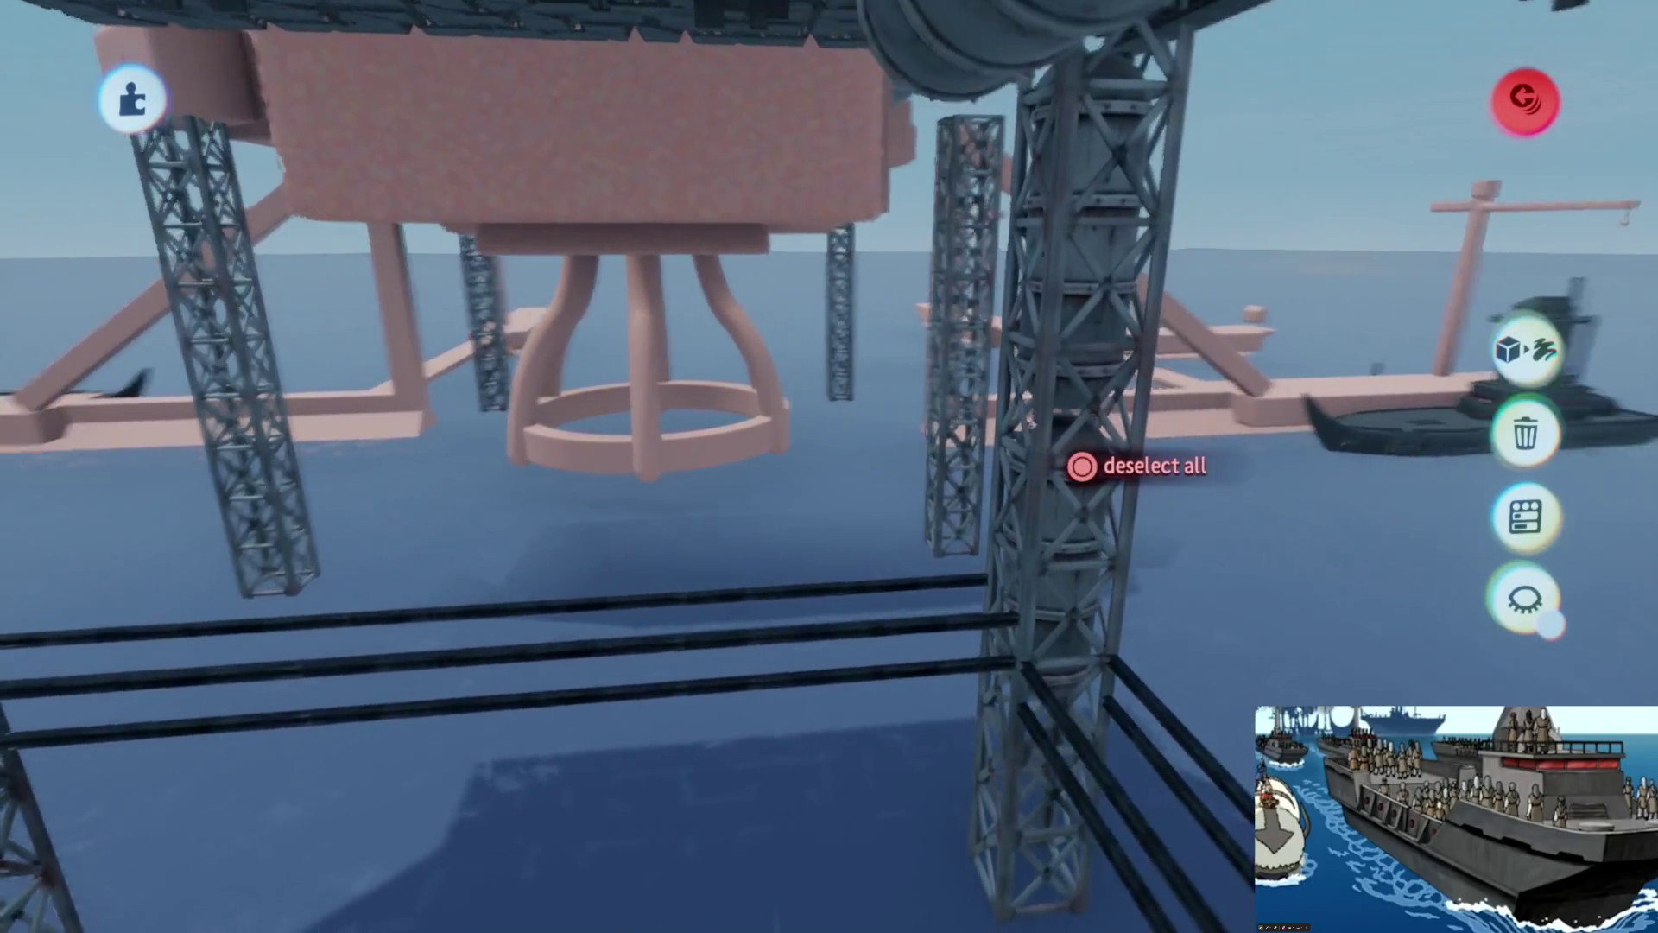
- Orbit to the steel column and review its surface settings
{"action": "mouse_move", "coordinate": [1028, 423]}
{"action": "left_mouse_down"}
{"action": "mouse_move", "coordinate": [955, 463]}
{"action": "mouse_move", "coordinate": [955, 371]}
{"action": "mouse_move", "coordinate": [833, 407]}
{"action": "mouse_move", "coordinate": [825, 393]}
{"action": "left_mouse_up"}
{"action": "mouse_move", "coordinate": [829, 324]}
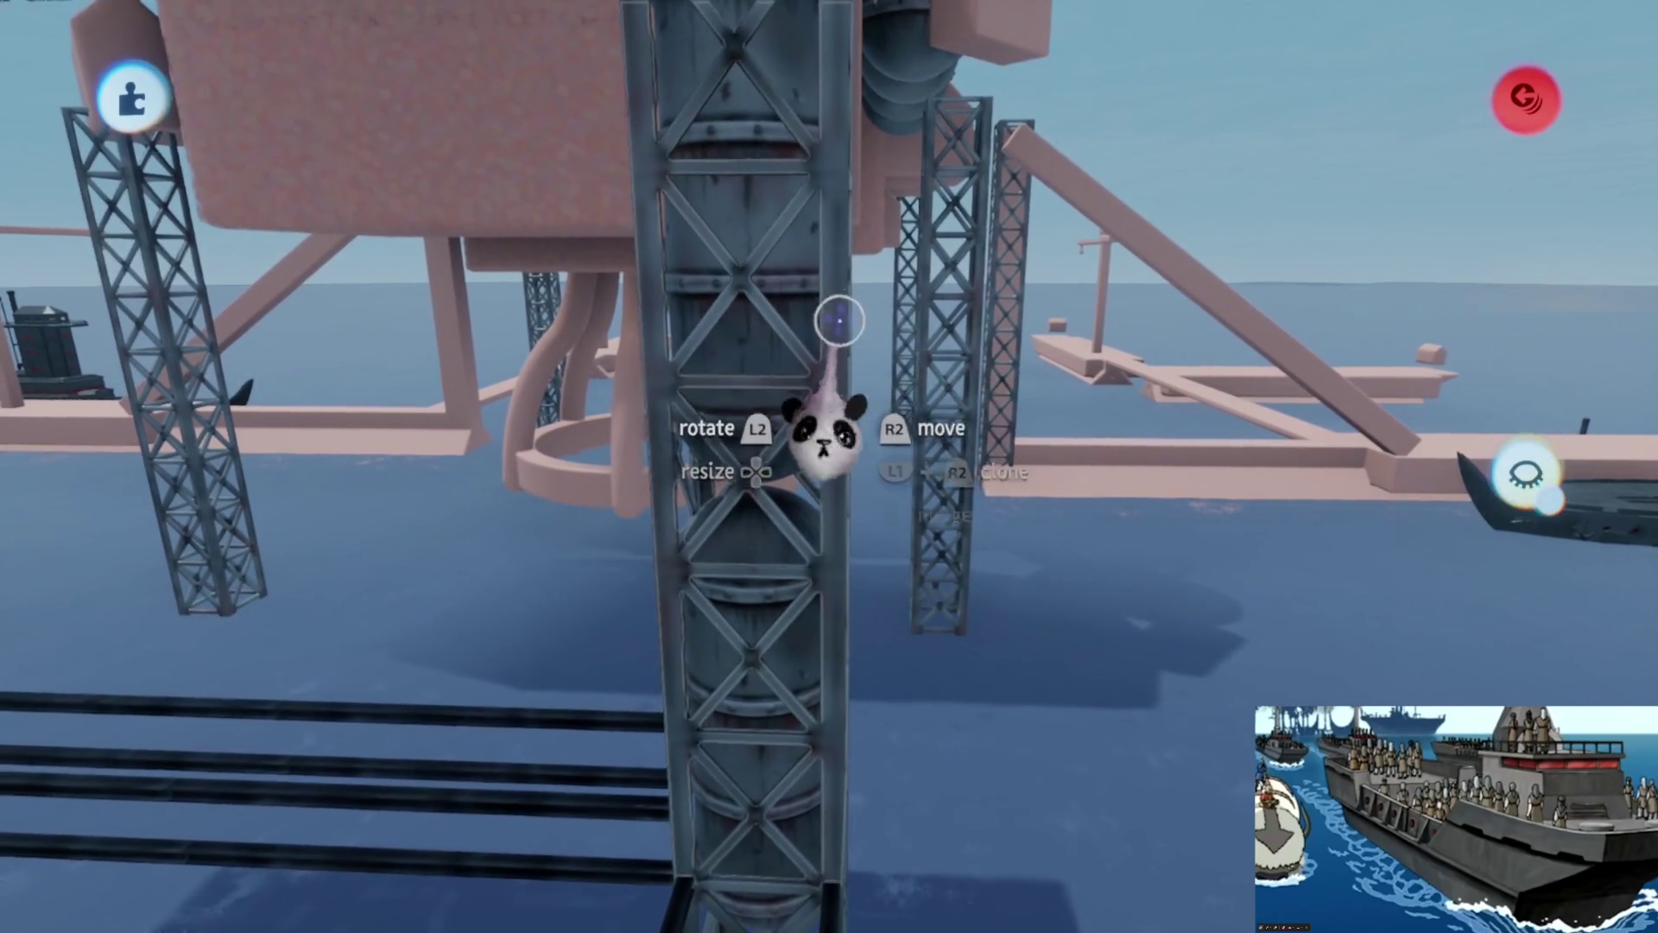
{"action": "left_click", "coordinate": [549, 302]}
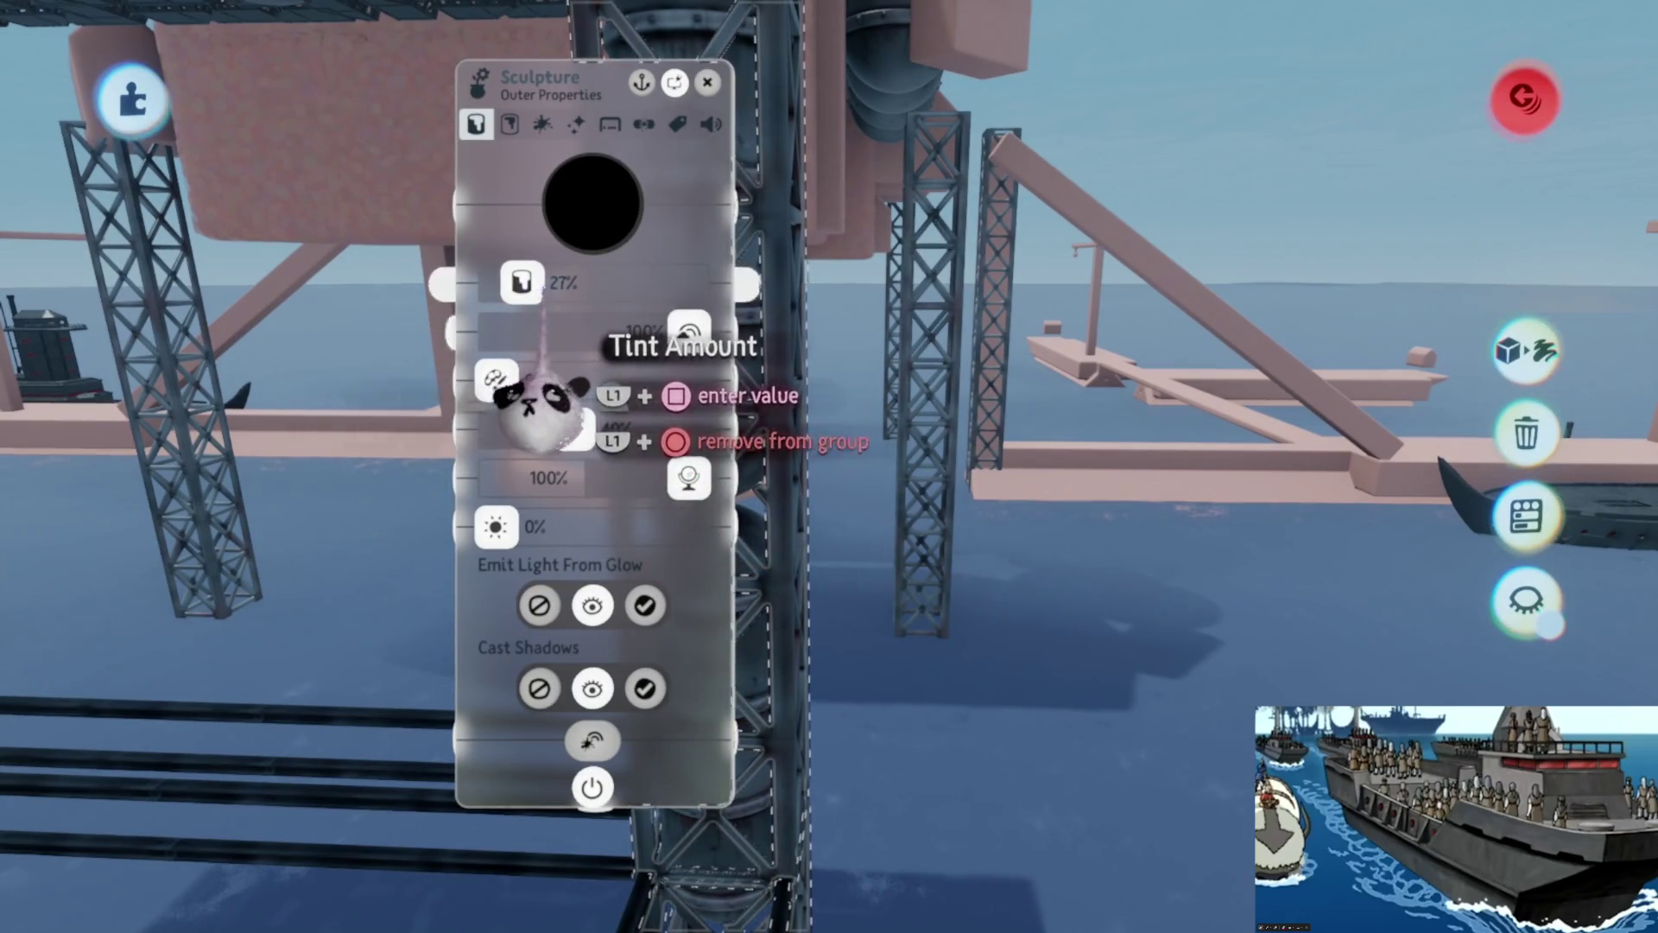
{"action": "key", "text": "Escape"}
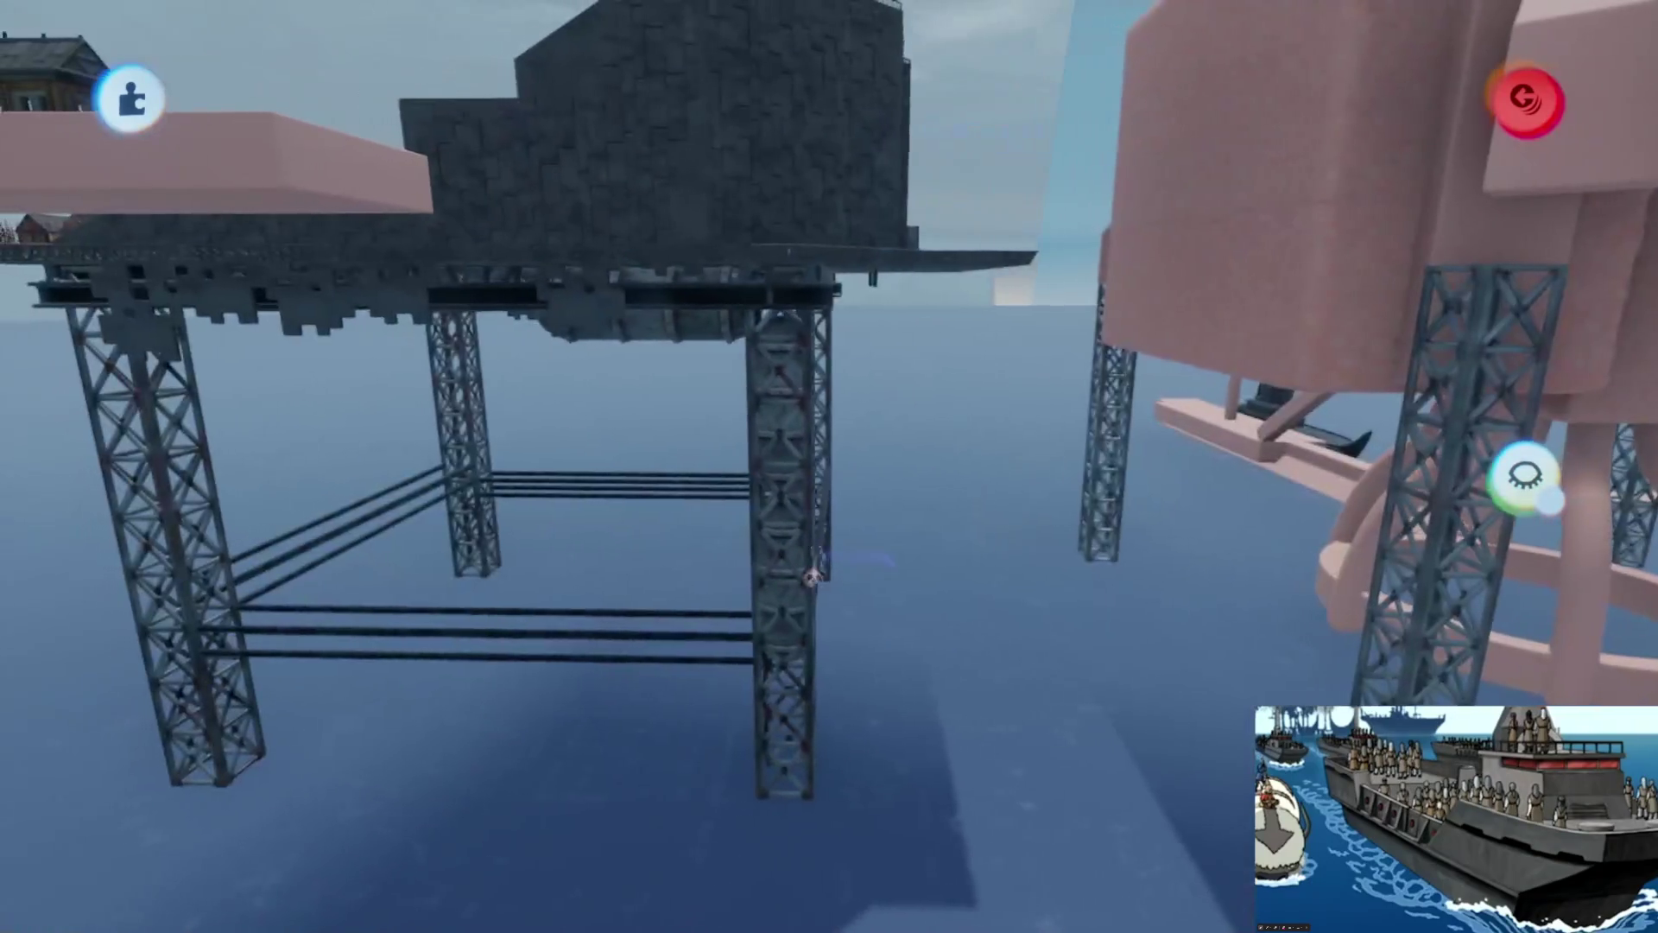
- From below, cut the underside deck's tint to about 4%, then check the horizontal pipes' settings
{"action": "mouse_move", "coordinate": [789, 309]}
{"action": "left_mouse_down"}
{"action": "mouse_move", "coordinate": [788, 326]}
{"action": "mouse_move", "coordinate": [785, 251]}
{"action": "mouse_move", "coordinate": [913, 247]}
{"action": "left_mouse_up"}
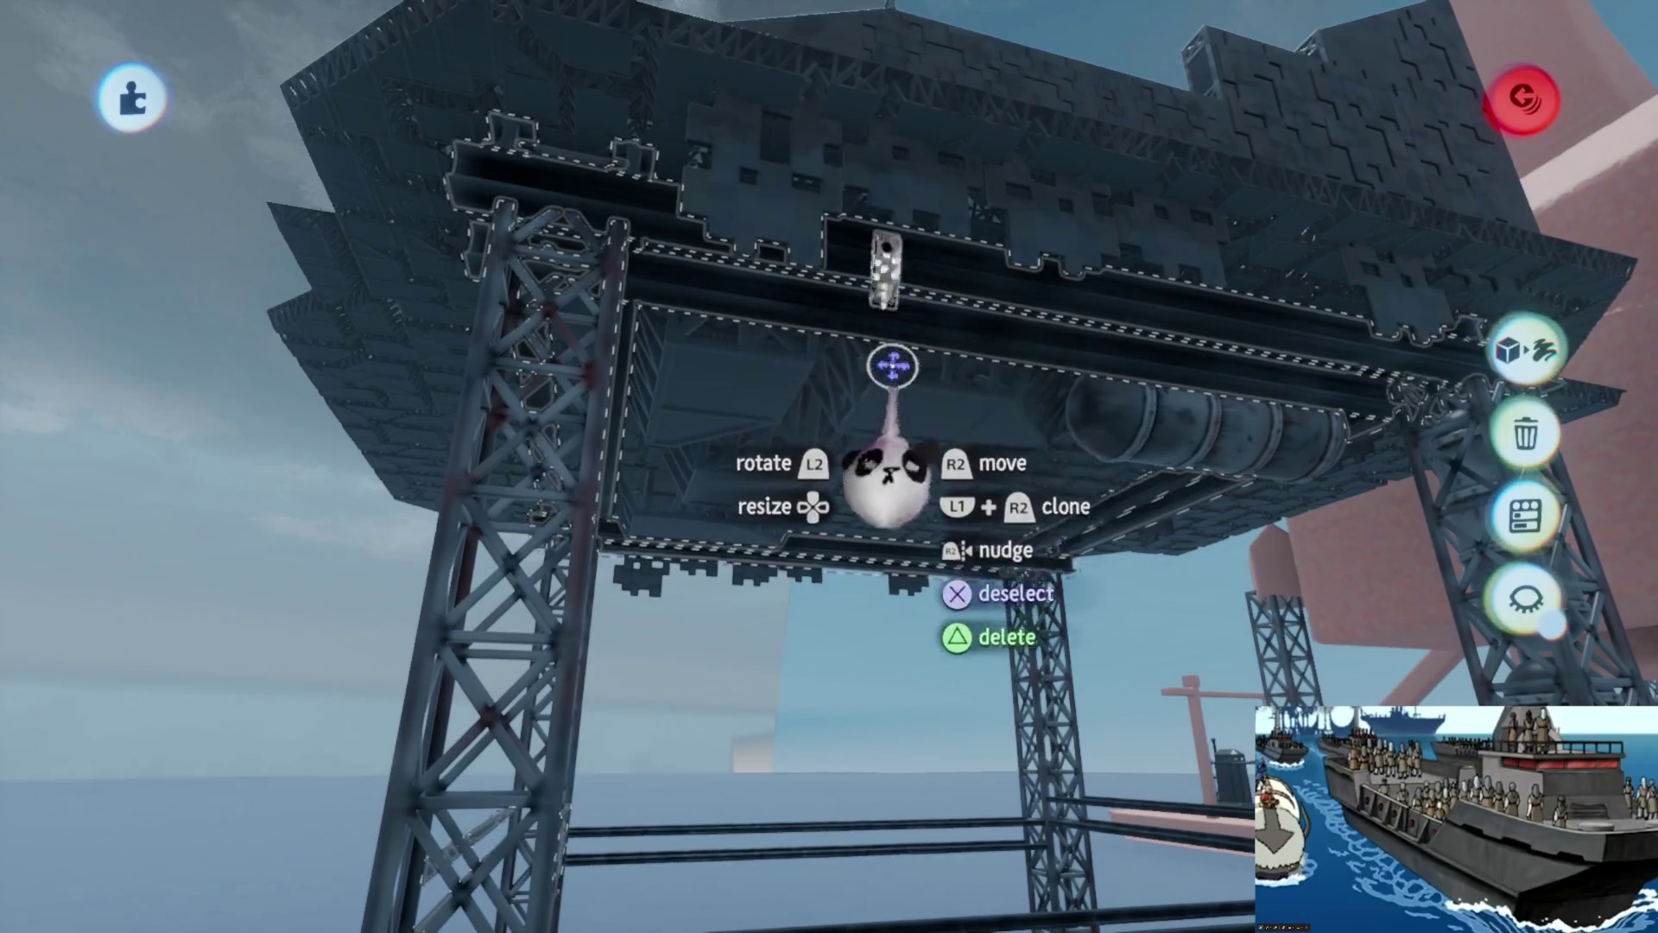
{"action": "left_click", "coordinate": [889, 479]}
{"action": "left_click_drag", "start_coordinate": [649, 402], "coordinate": [606, 396]}
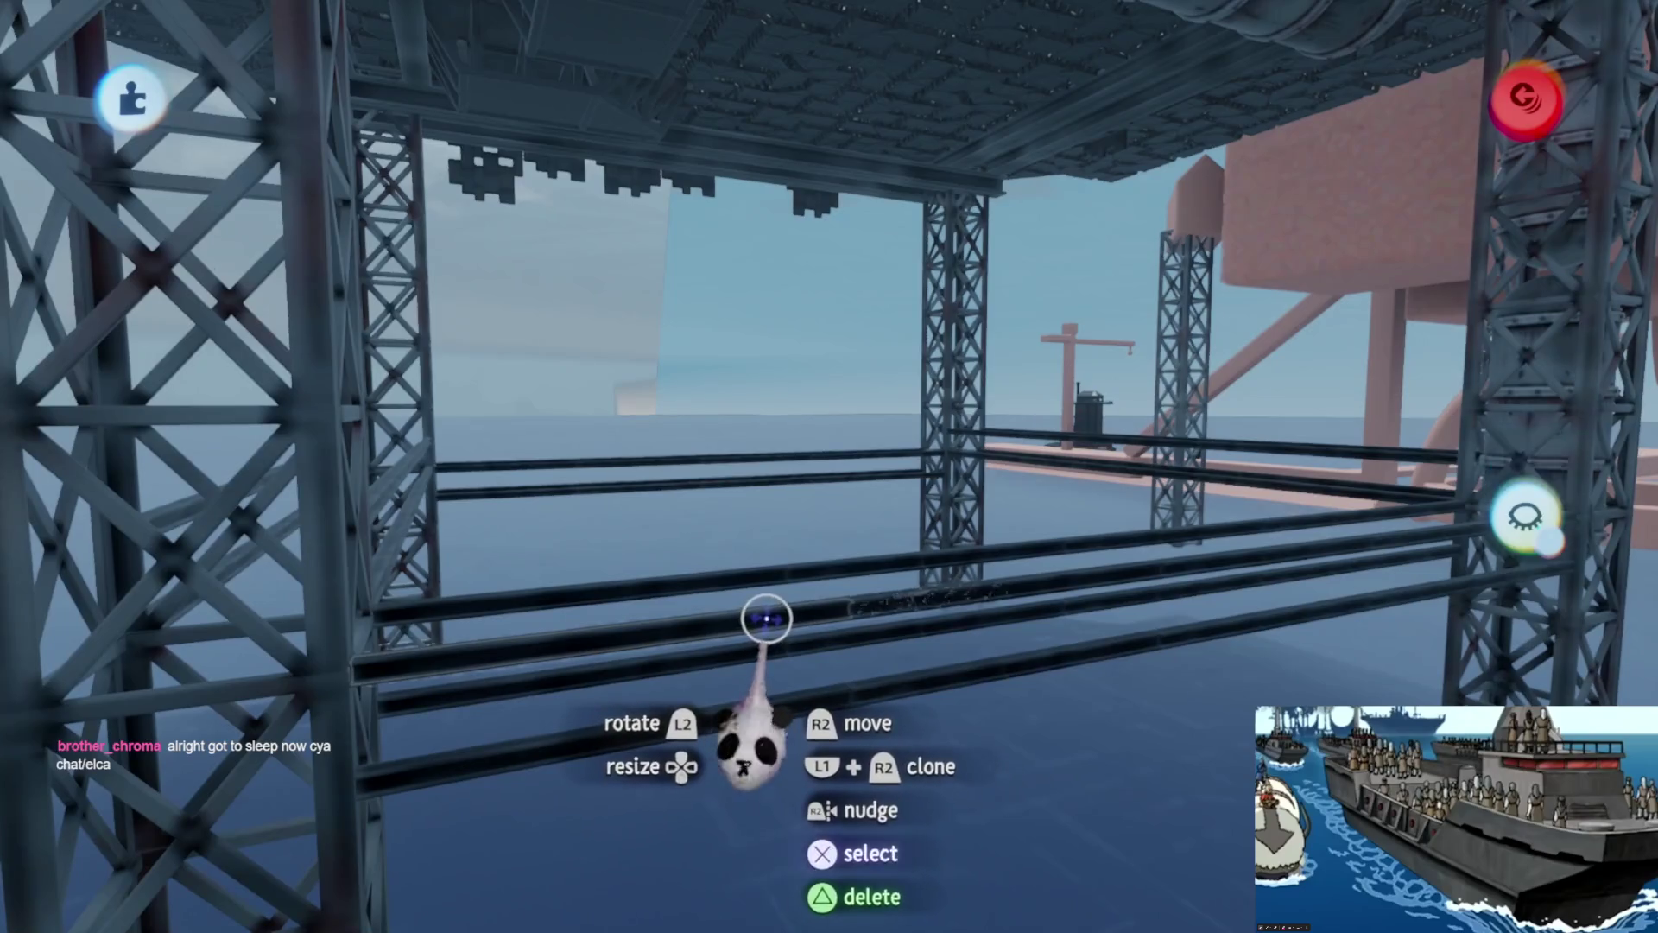
{"action": "left_click", "coordinate": [760, 617]}
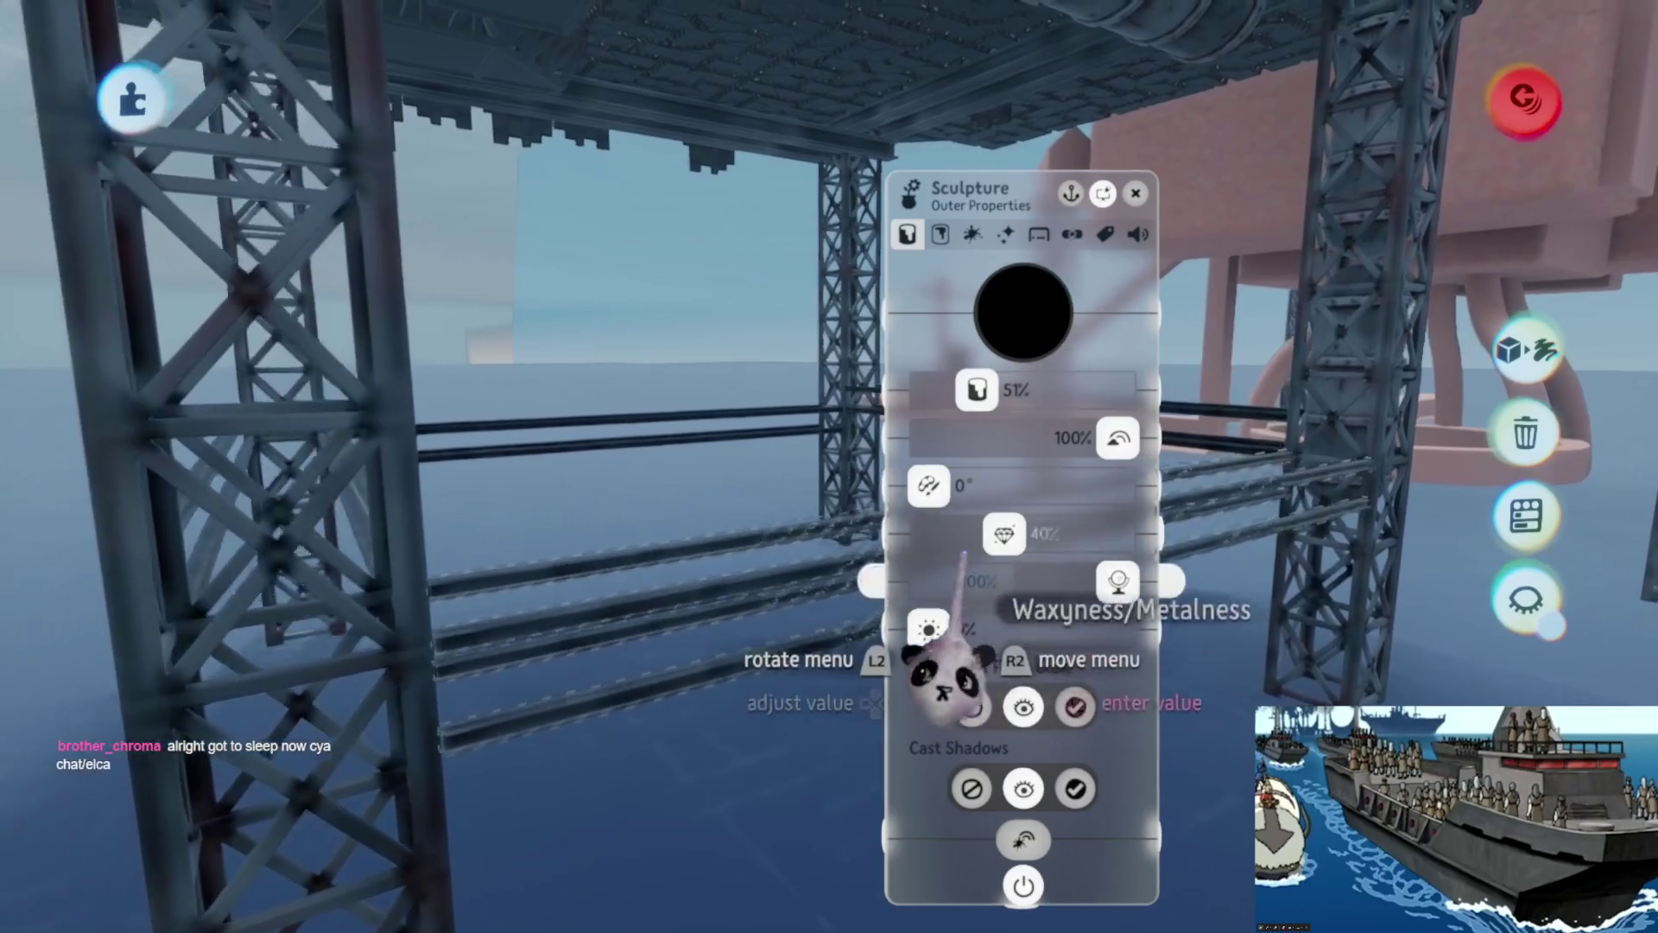
{"action": "key", "text": "Escape"}
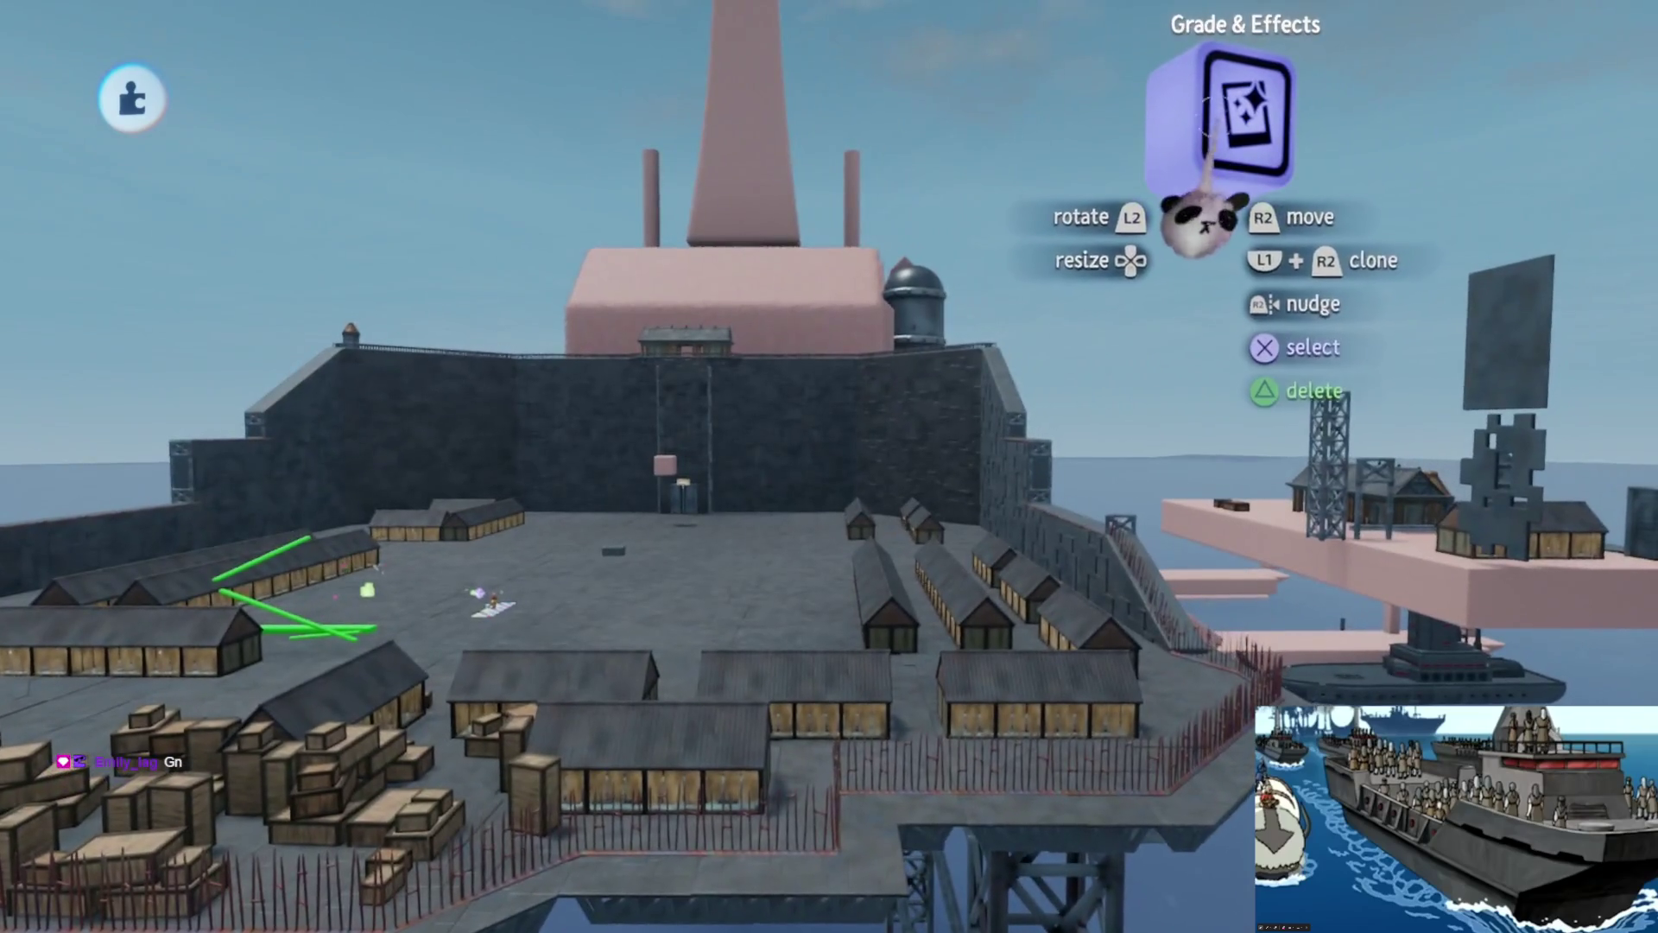
- In Grade & Effects Light & Colour, raise Contrast to about 3% and drop Saturation to 37%
{"action": "left_click", "coordinate": [1203, 223]}
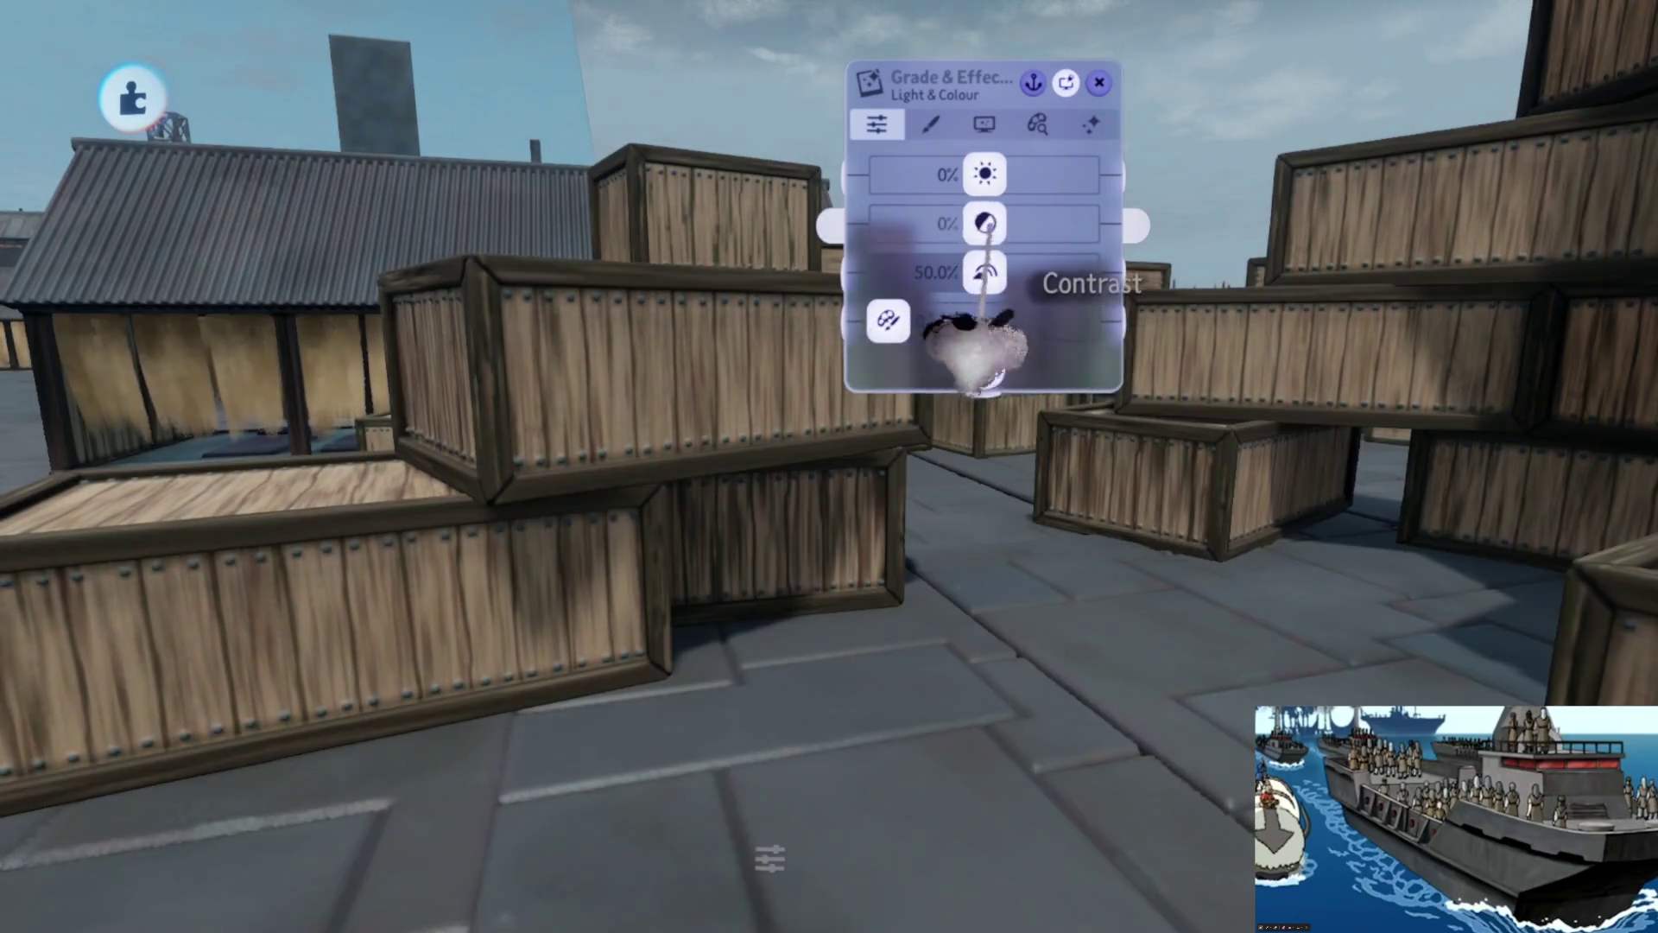
{"action": "left_click_drag", "start_coordinate": [984, 226], "coordinate": [969, 275]}
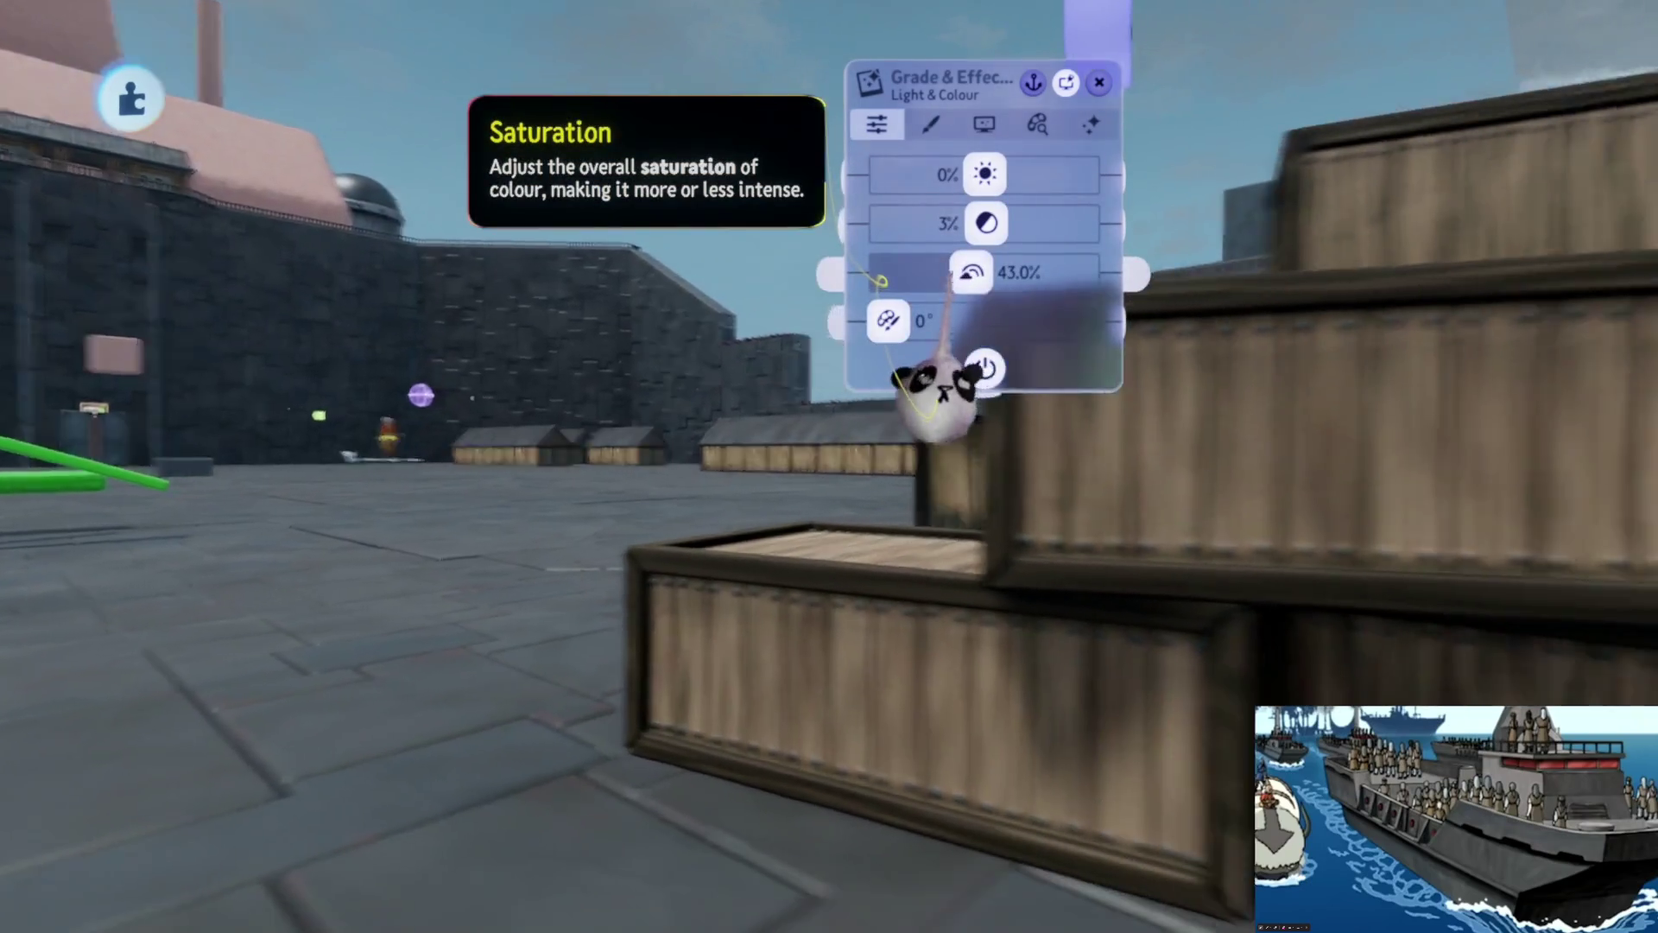
{"action": "left_click_drag", "start_coordinate": [969, 275], "coordinate": [957, 274]}
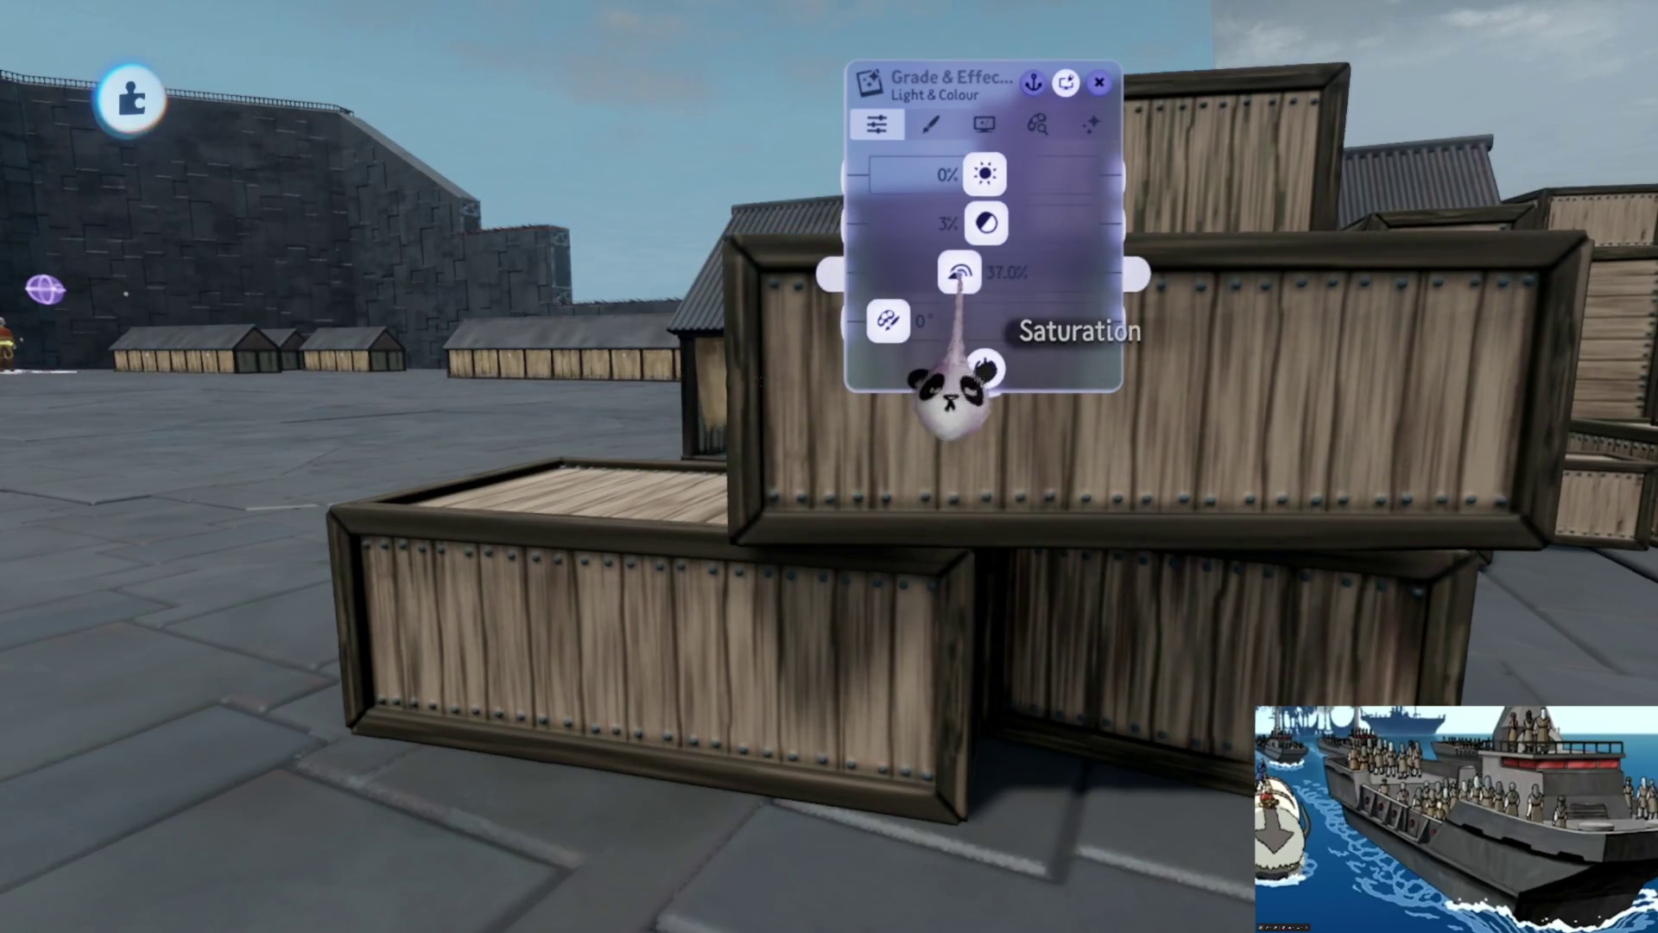
{"action": "left_click_drag", "start_coordinate": [961, 399], "coordinate": [950, 380]}
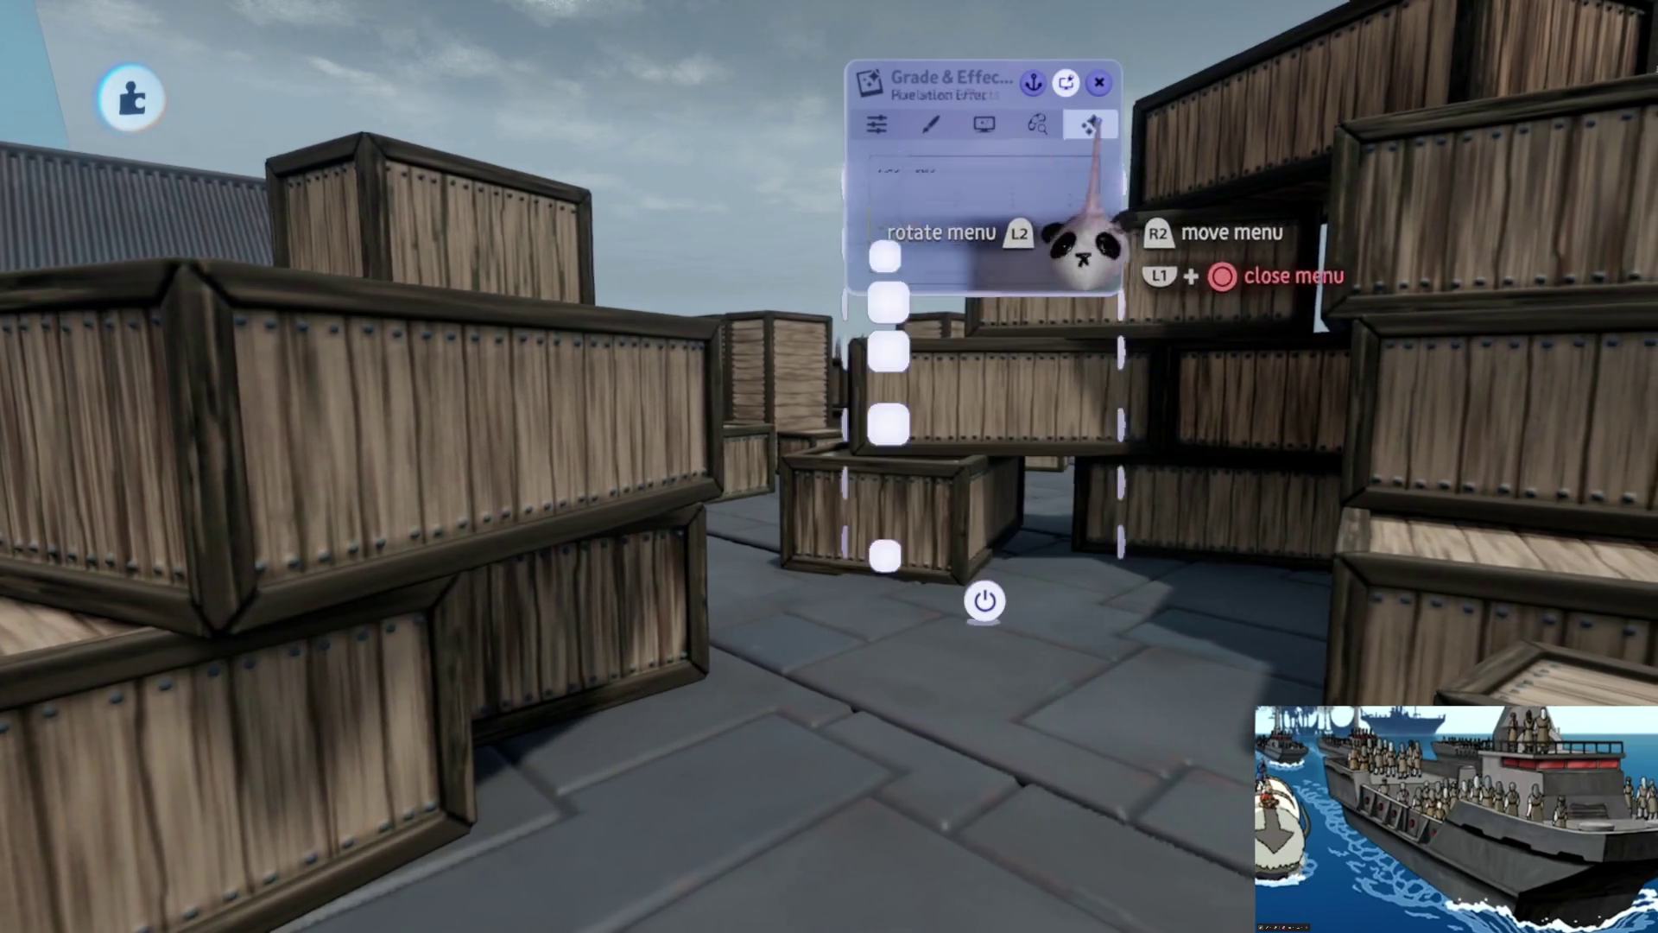
{"action": "key", "text": "Escape"}
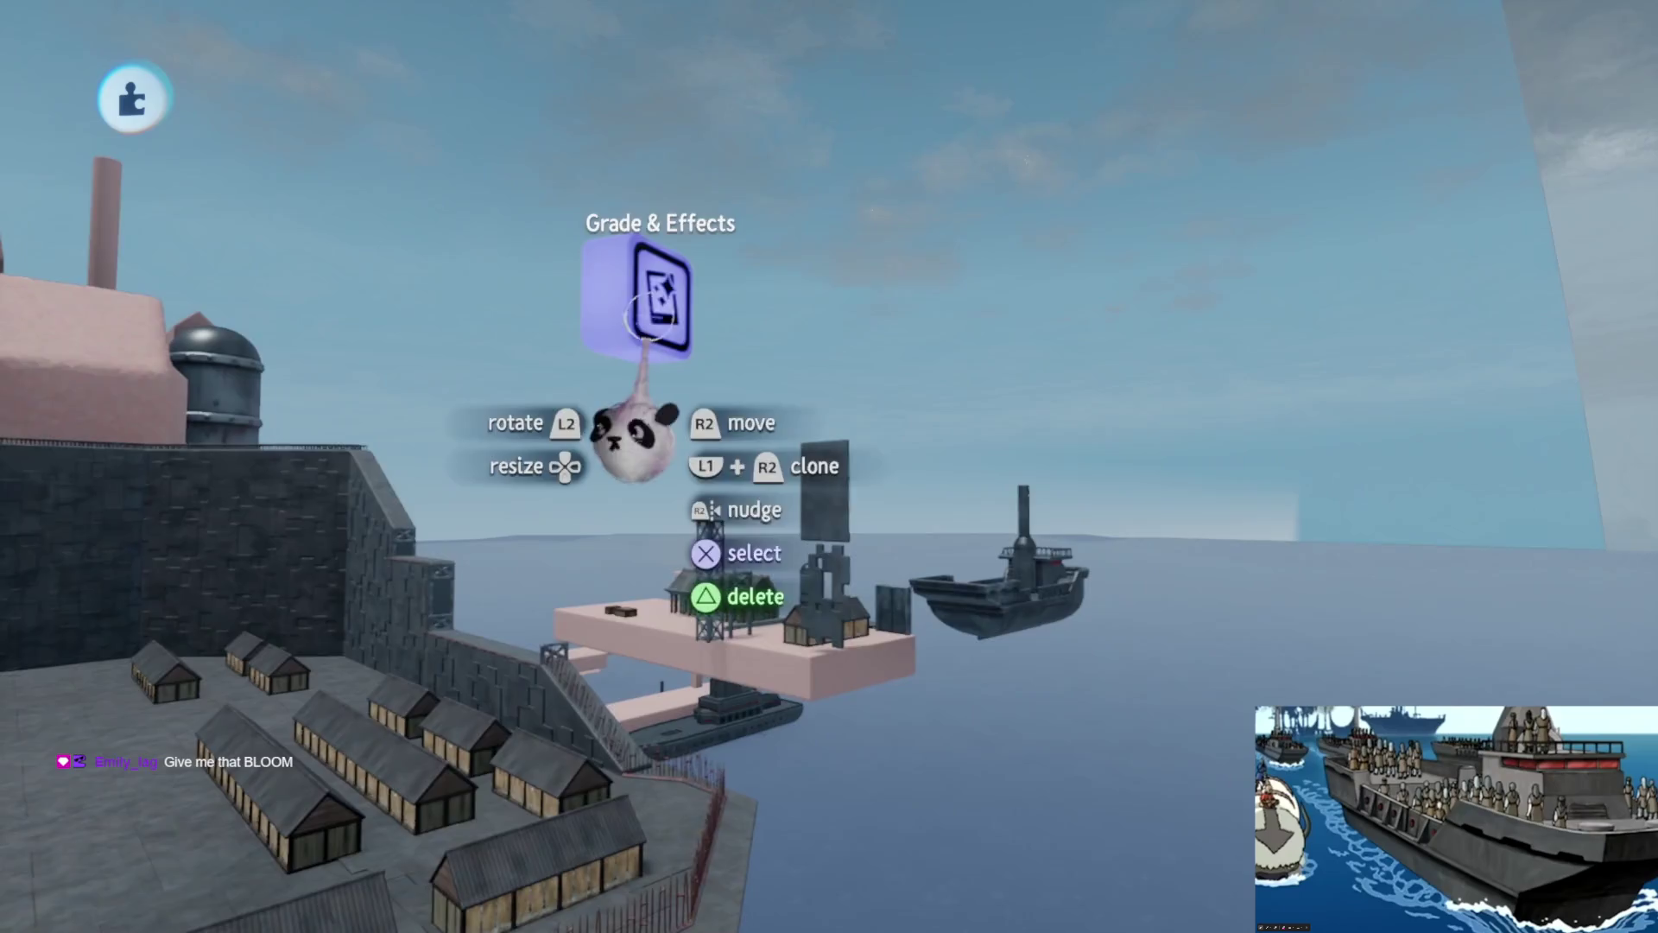
- In Grade & Effects, set Brightness to 3% and Saturation to 40%, and adjust Bloom
{"action": "left_click", "coordinate": [648, 315]}
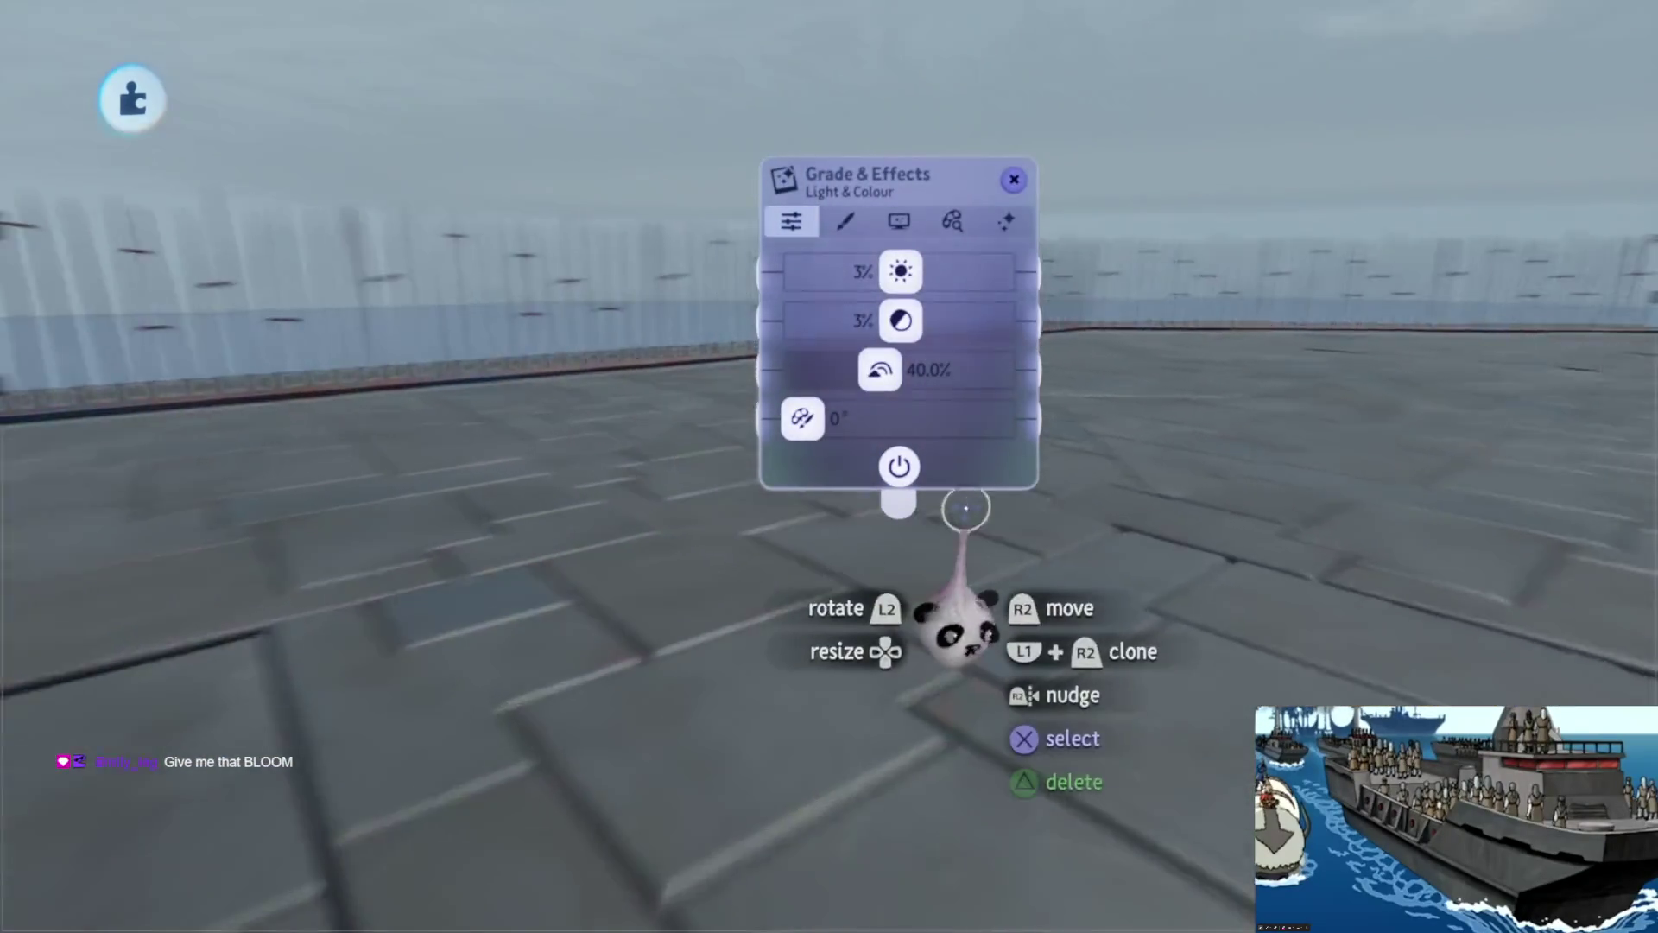
{"action": "mouse_move", "coordinate": [959, 449]}
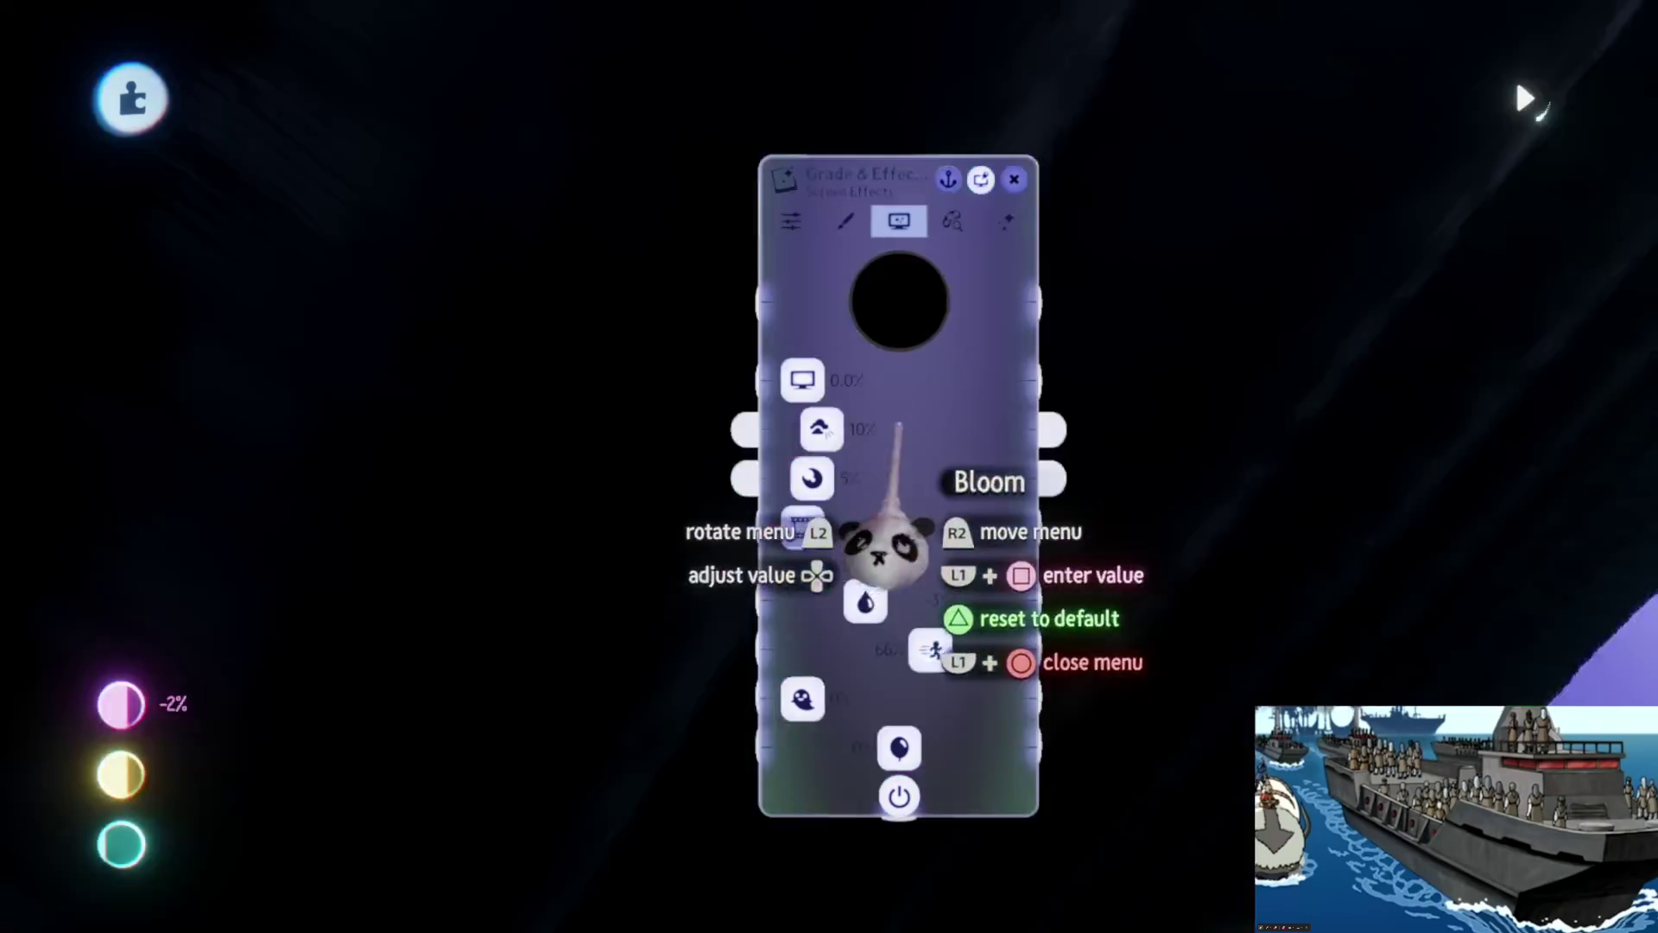
{"action": "key", "text": "Escape"}
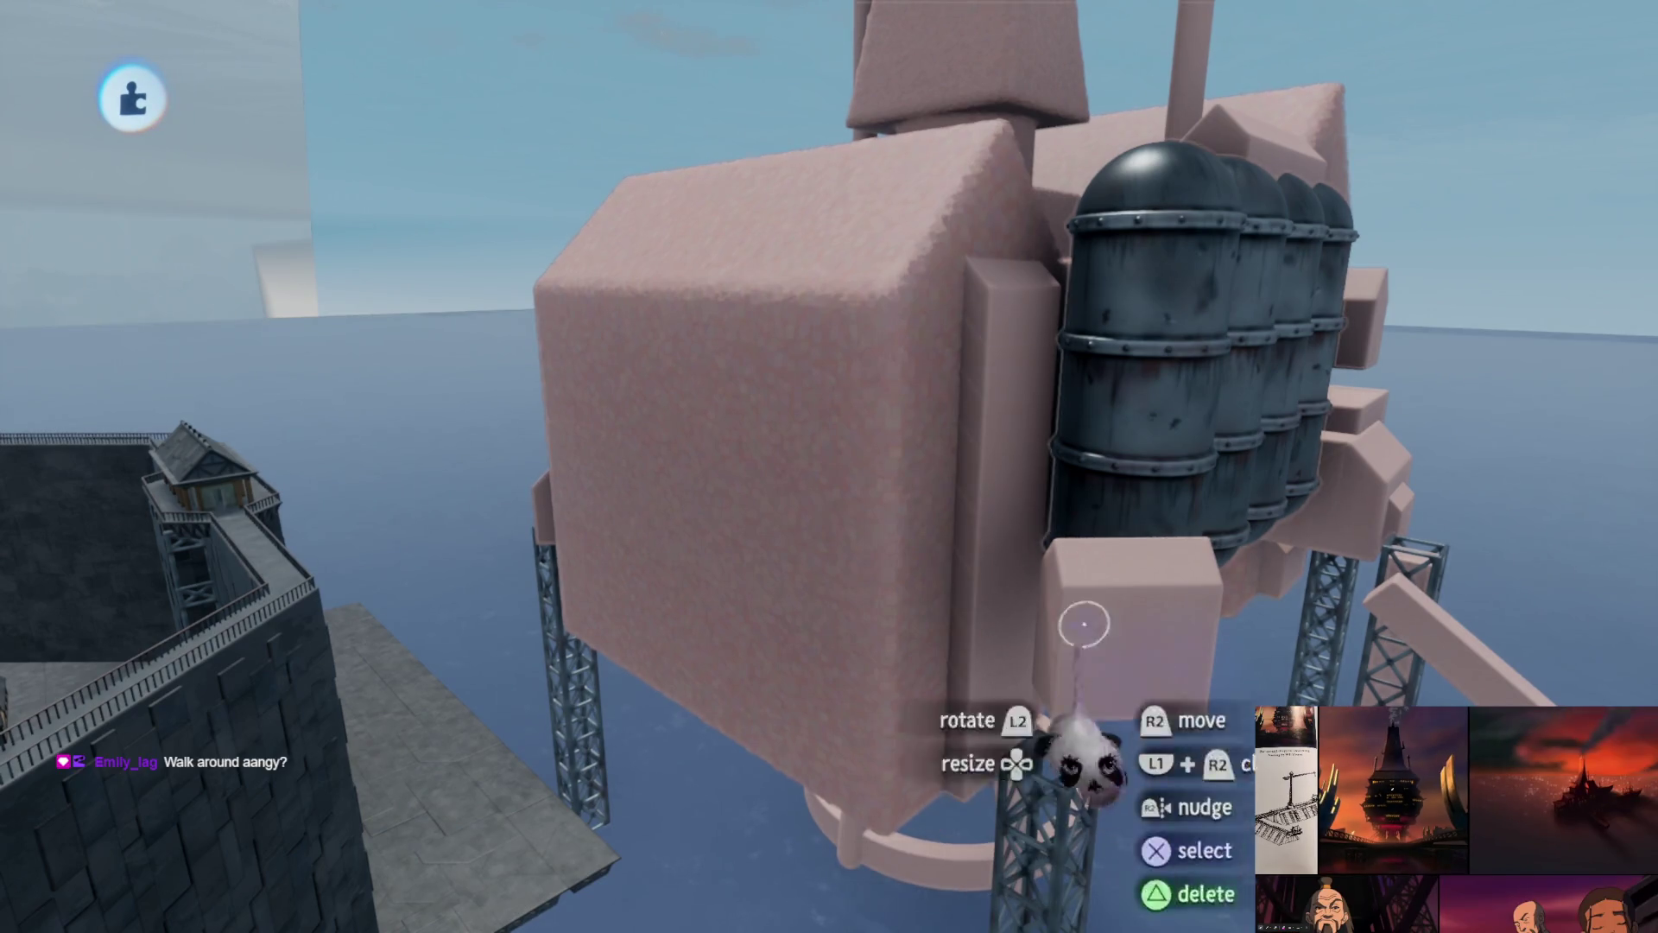
- Playtest the level, running Aang right and left across the prison's concrete yard
{"action": "key", "text": "Escape"}
{"action": "key", "text": "Return"}
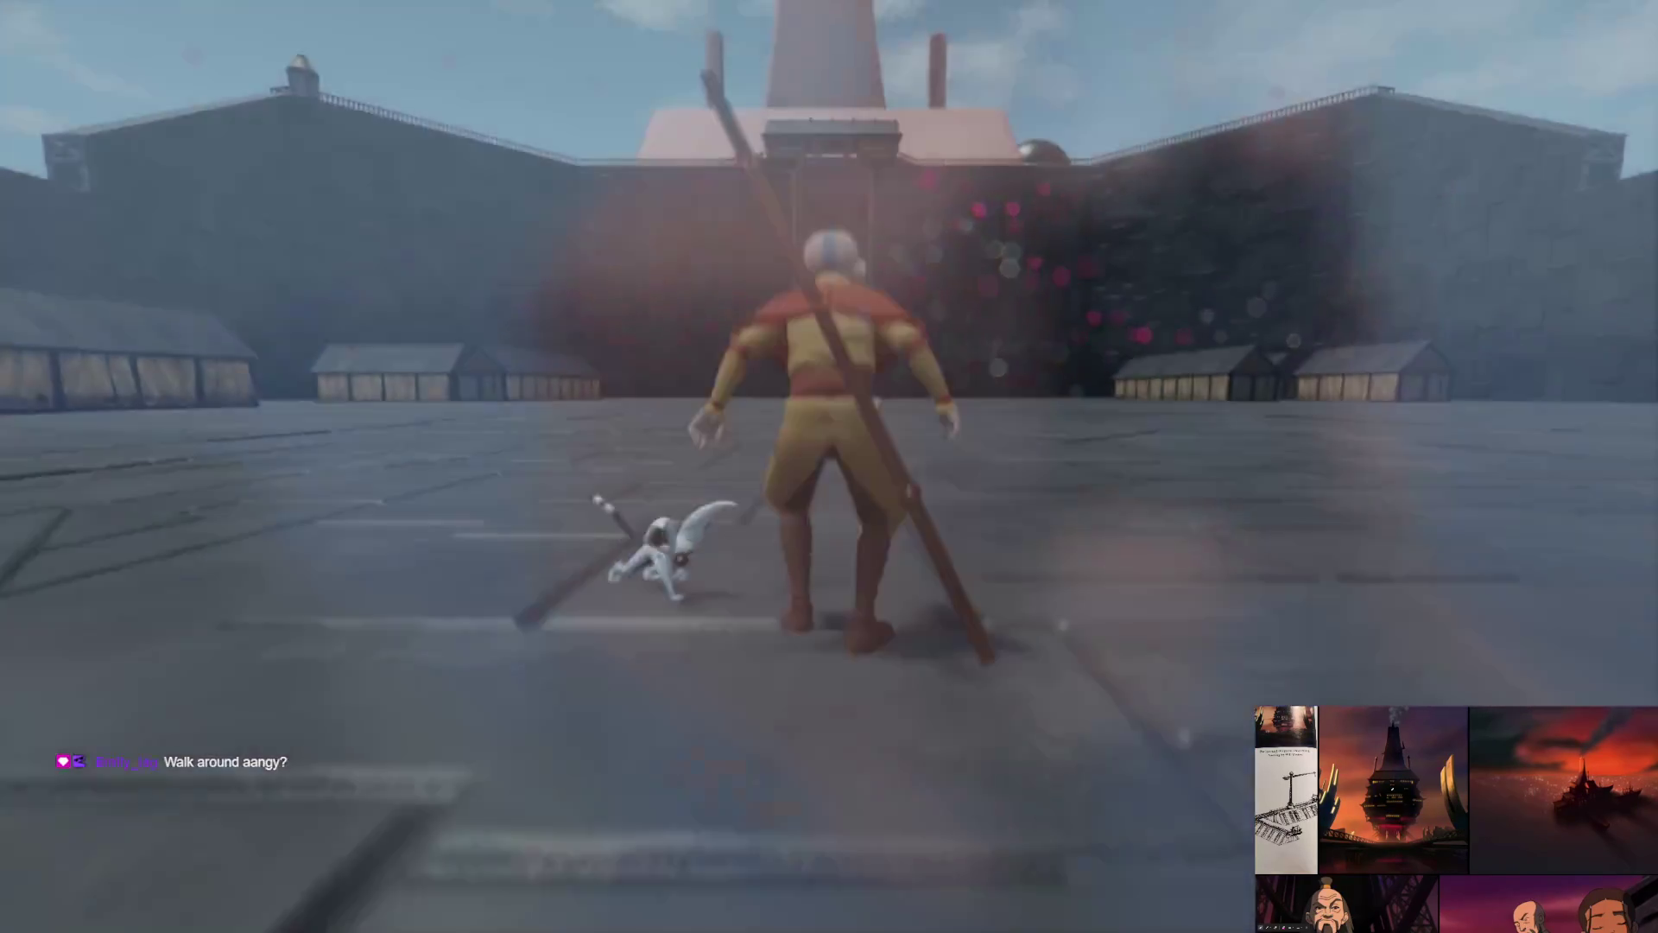
{"action": "key", "text": "d"}
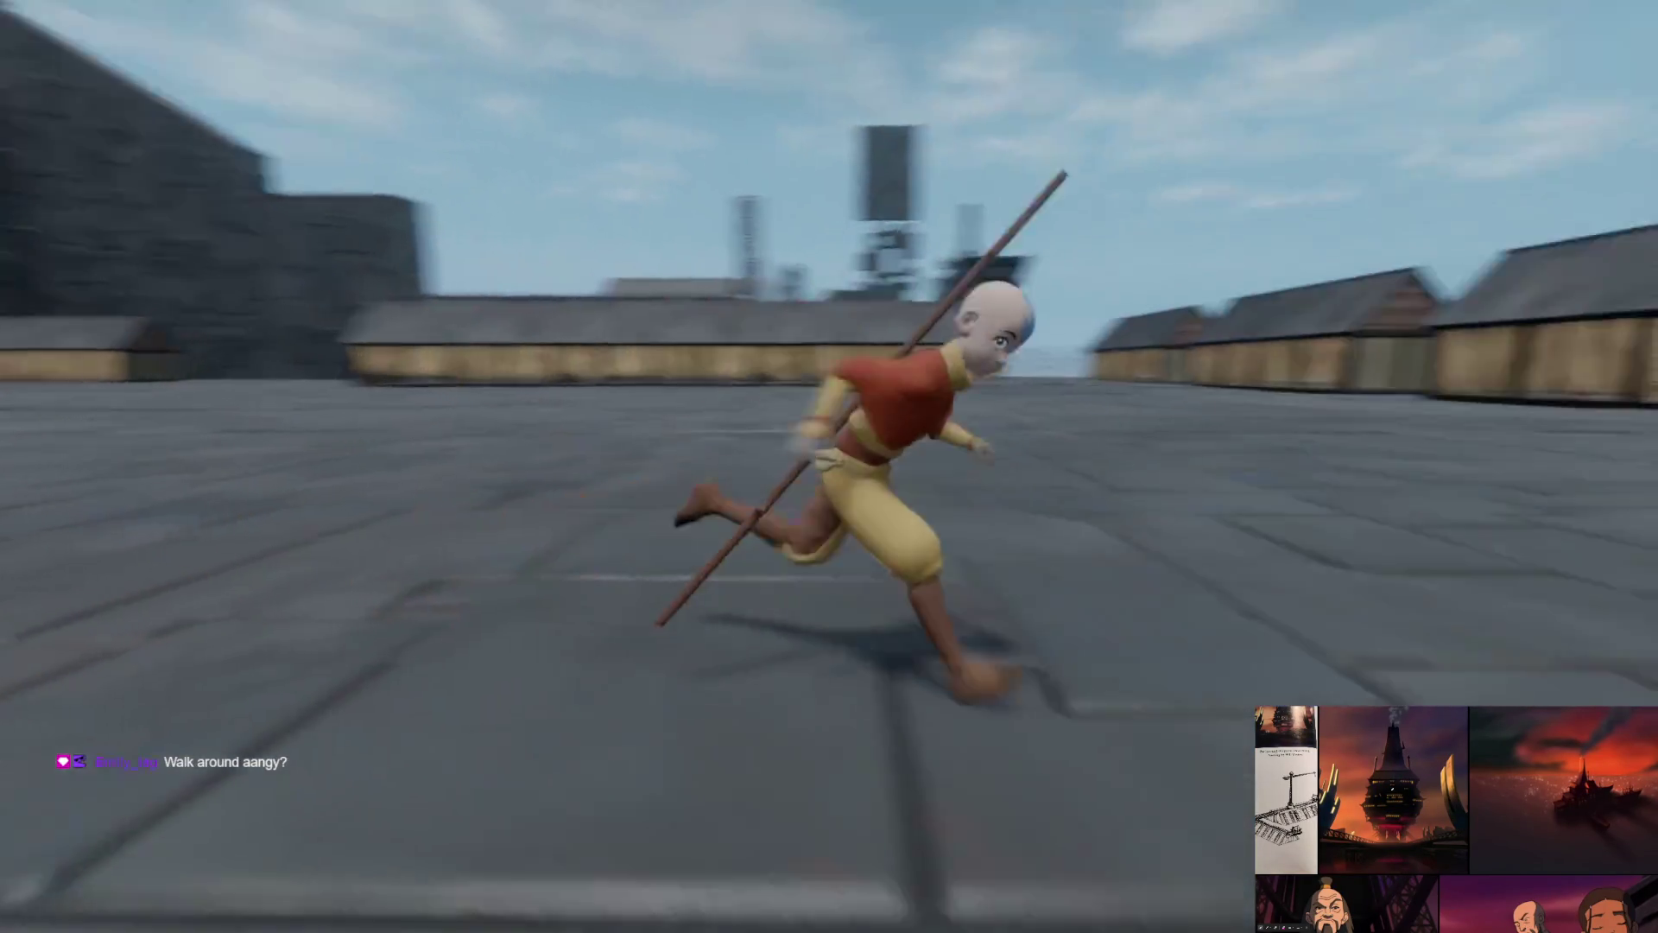
{"action": "key", "text": "a"}
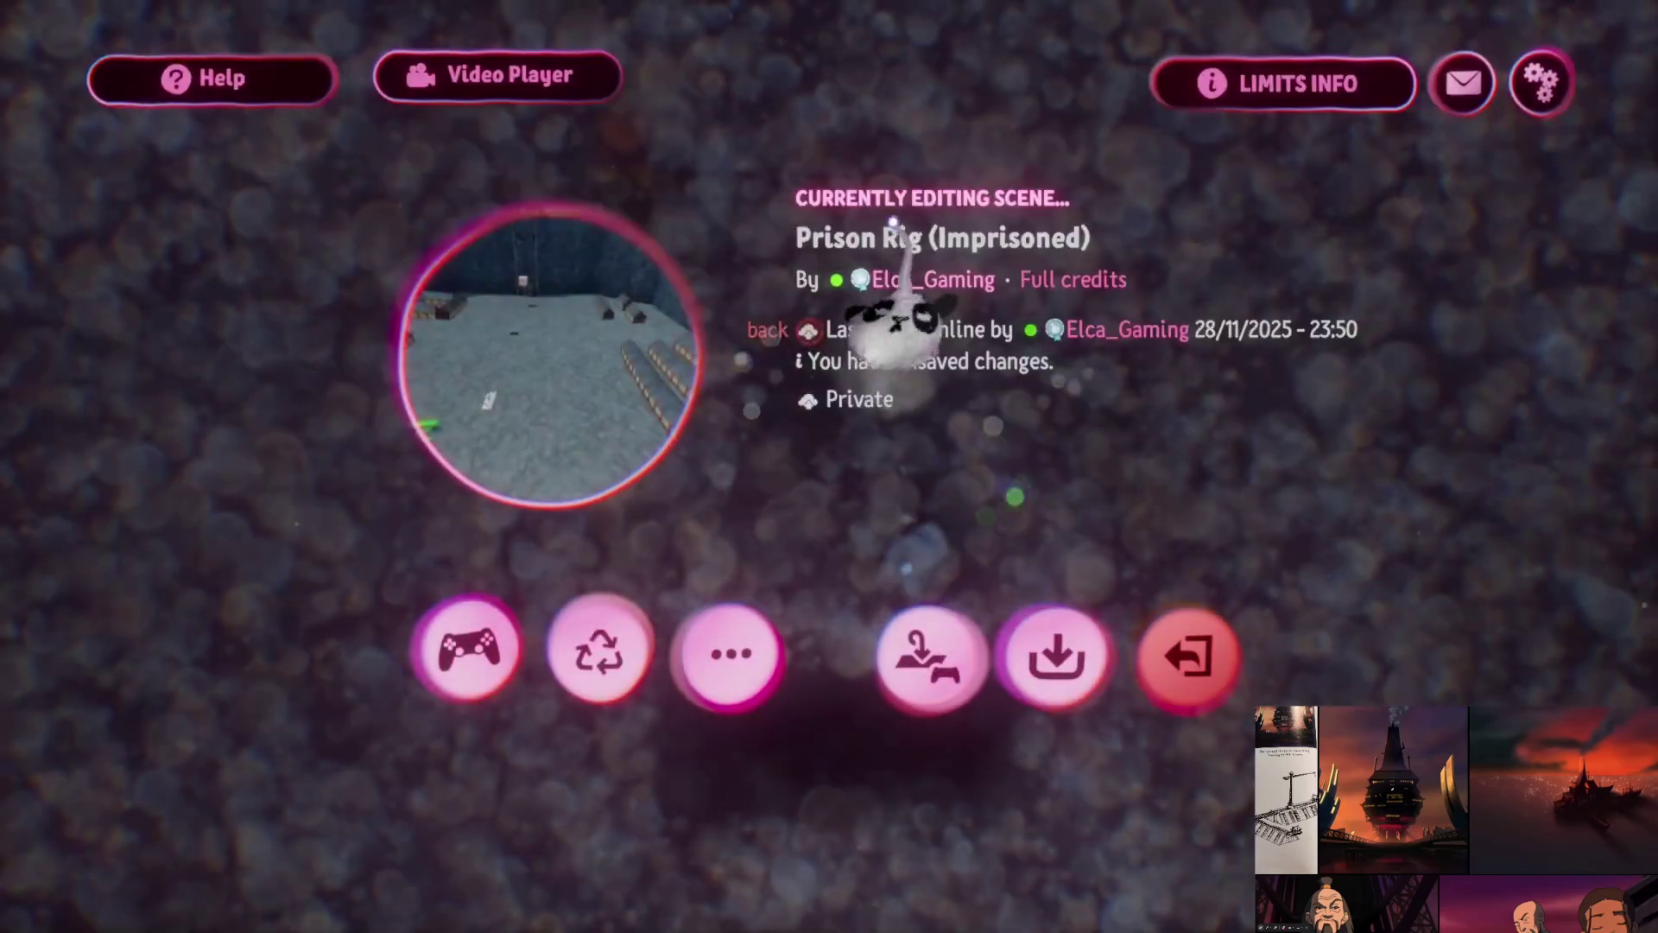
- Back in edit mode, pick a black Opaque Square paint brush for the floor grate
{"action": "key", "text": "Escape"}
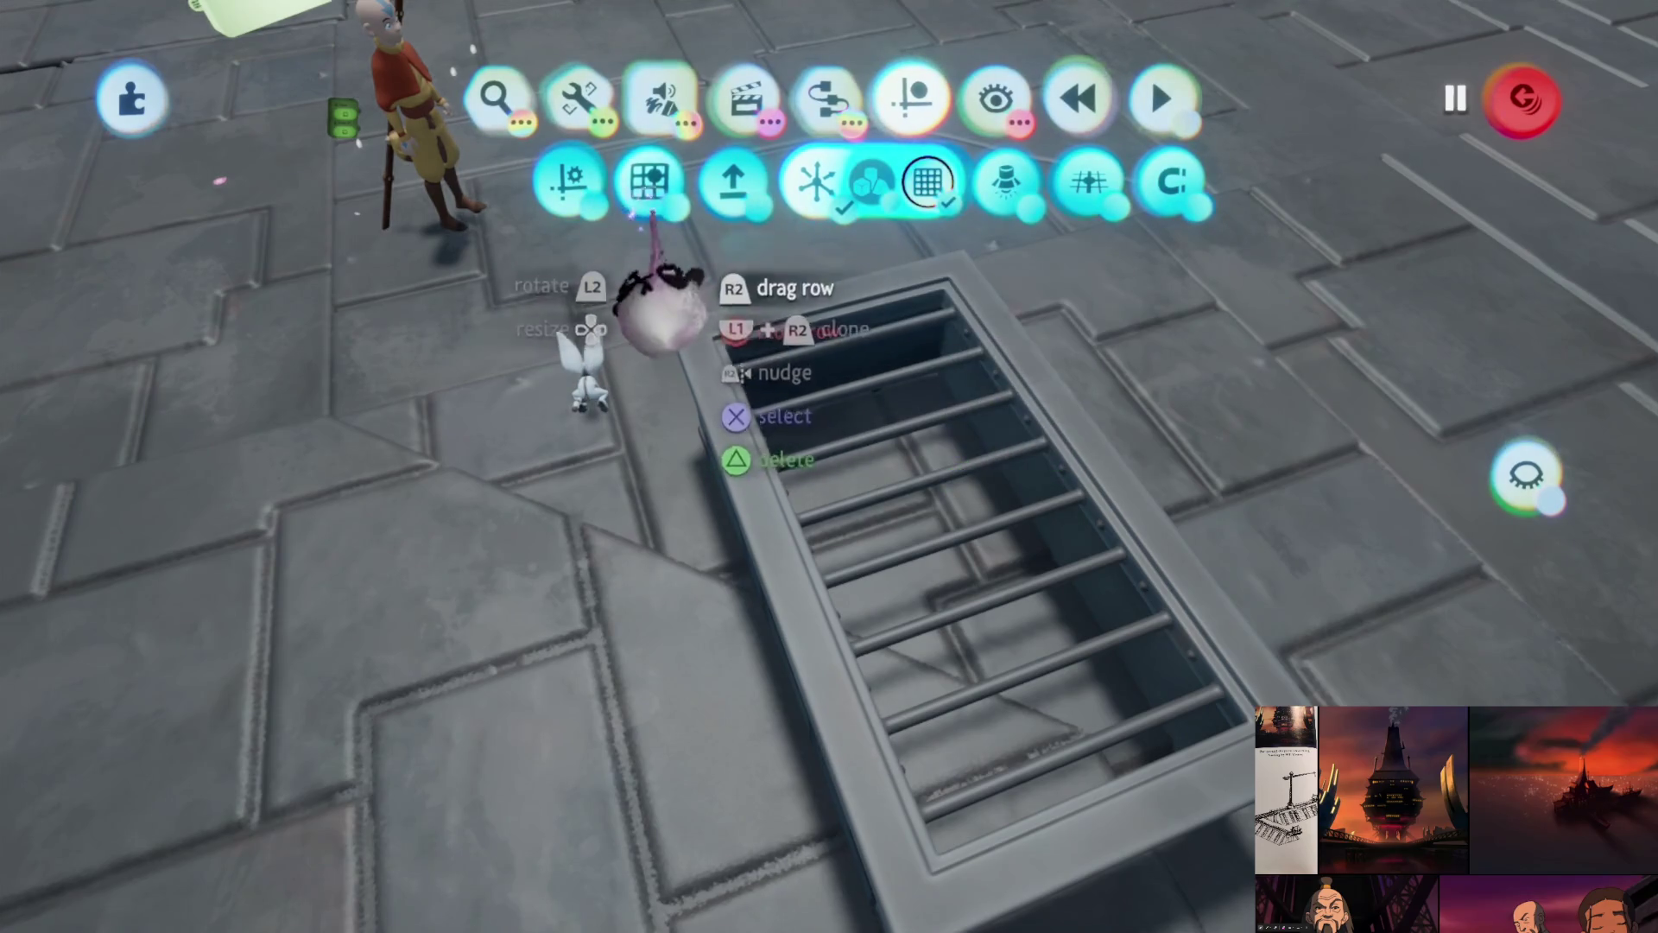
{"action": "left_click", "coordinate": [497, 195]}
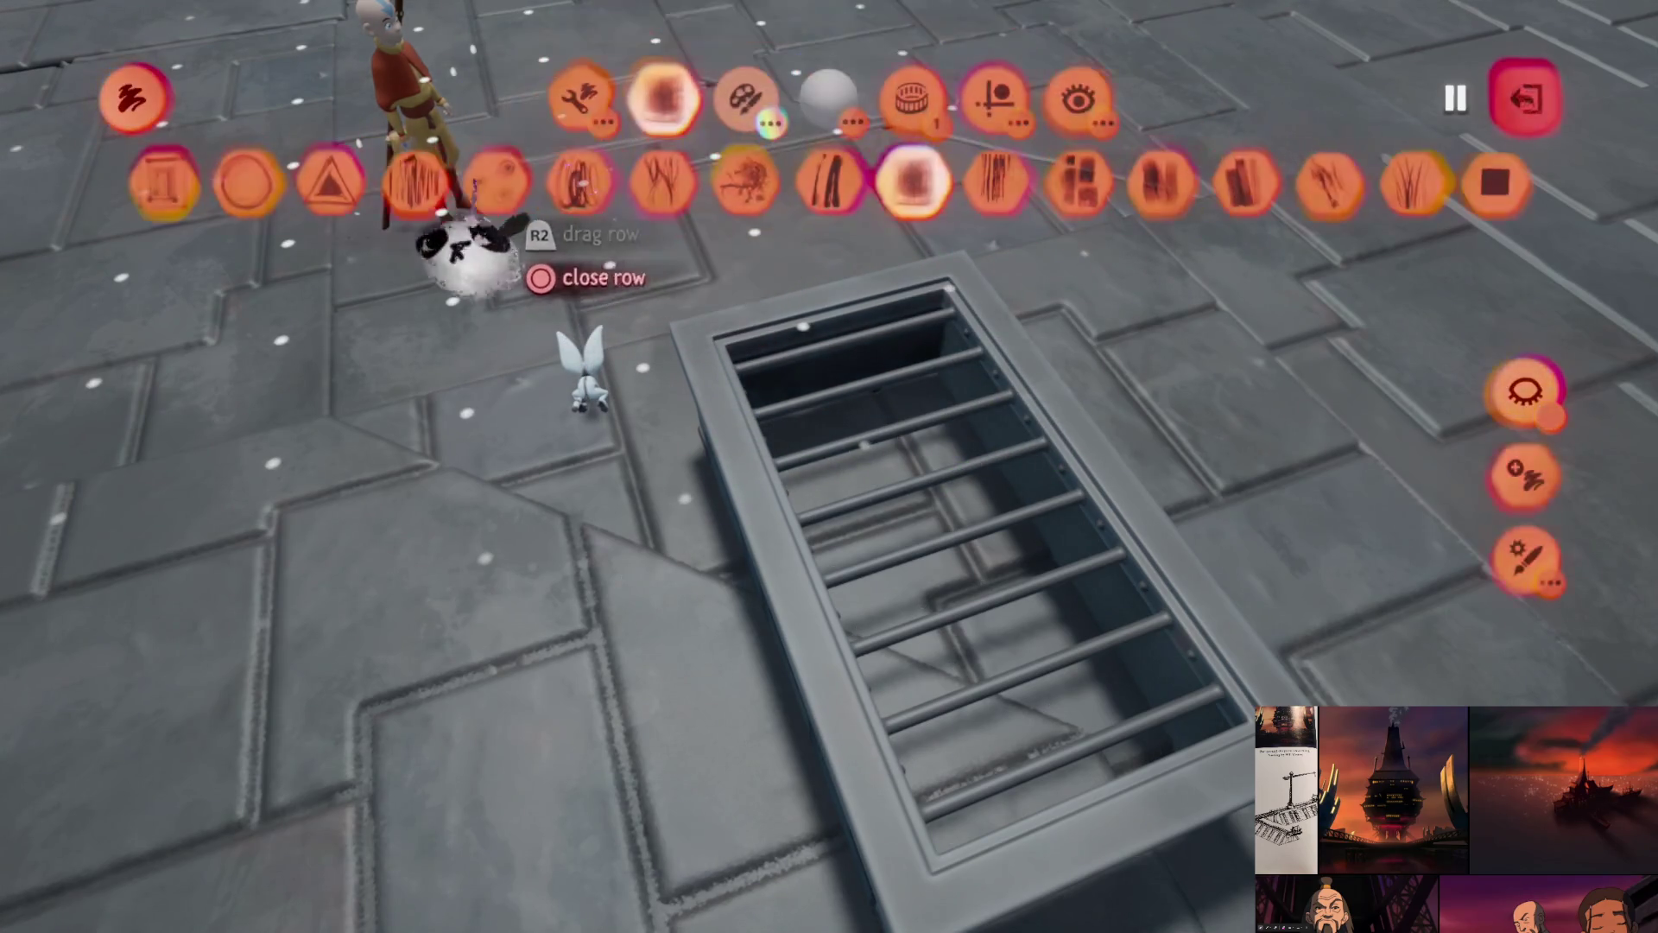
{"action": "left_click", "coordinate": [1492, 183]}
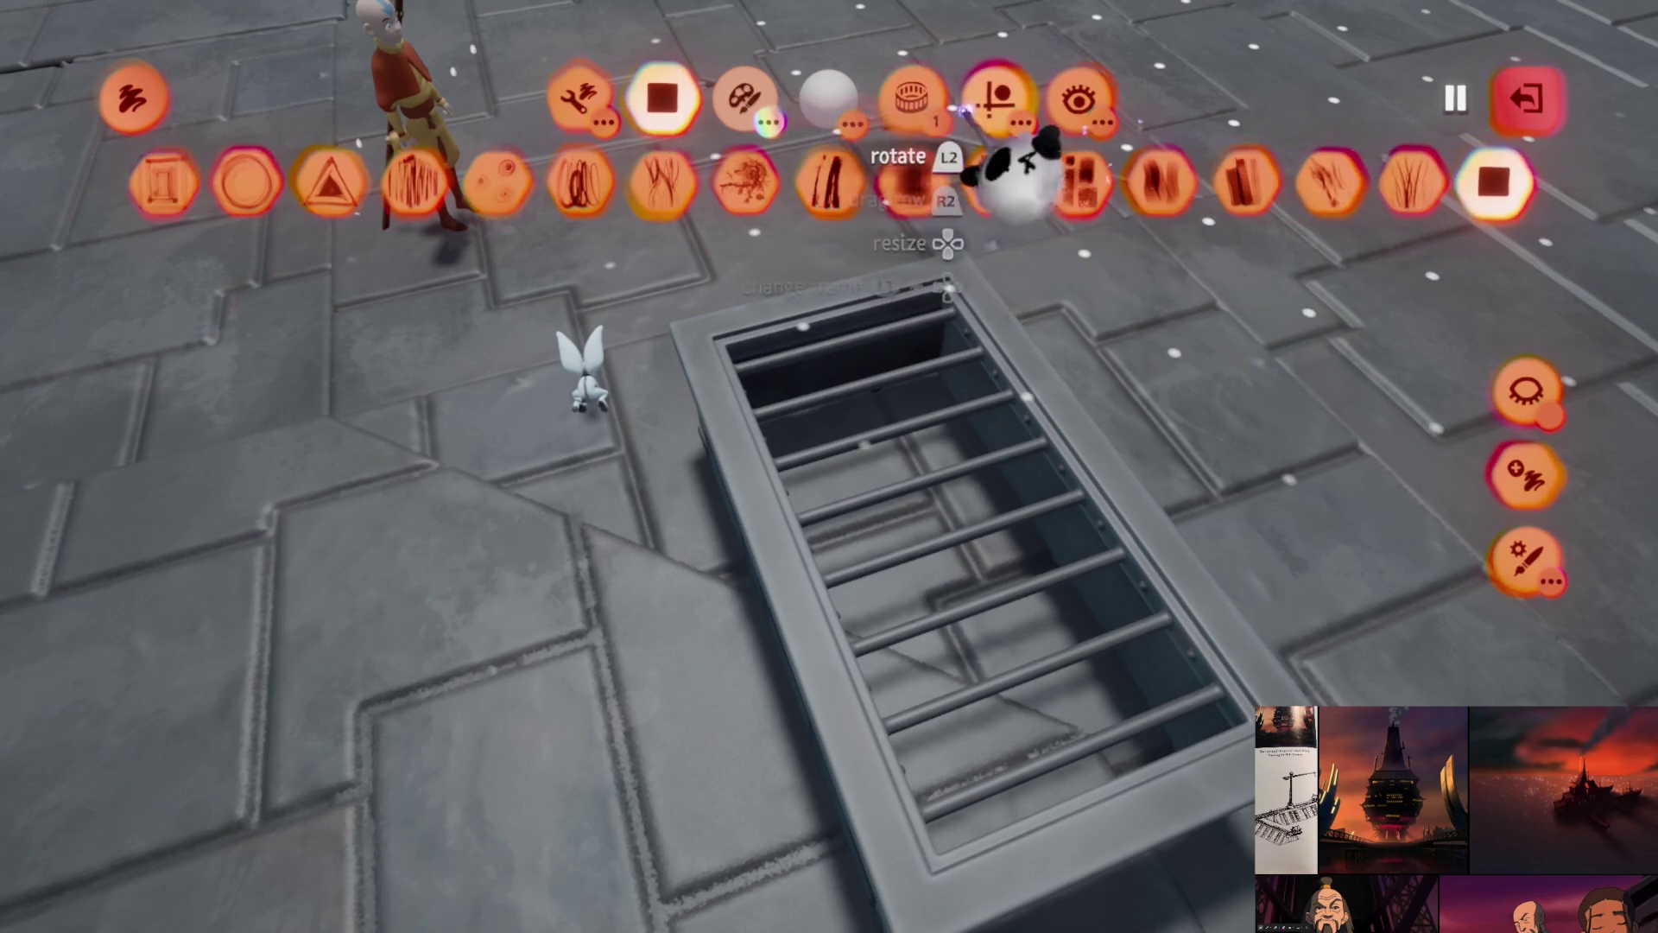
{"action": "left_click", "coordinate": [745, 98]}
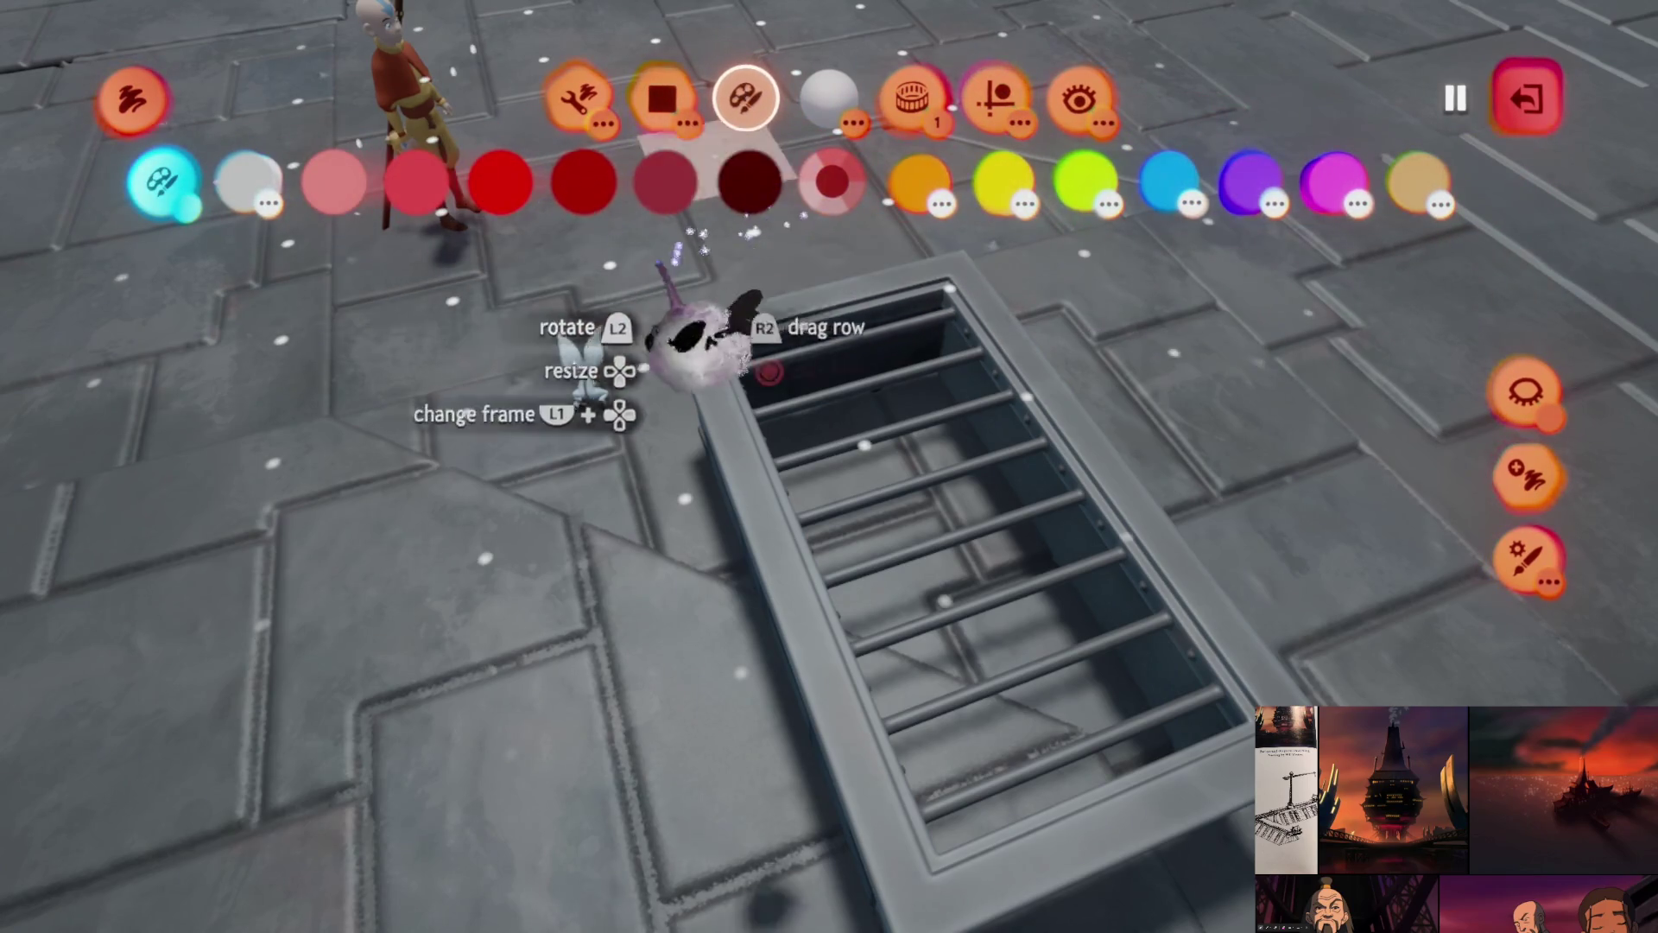
{"action": "left_click", "coordinate": [251, 183]}
{"action": "left_click", "coordinate": [470, 183]}
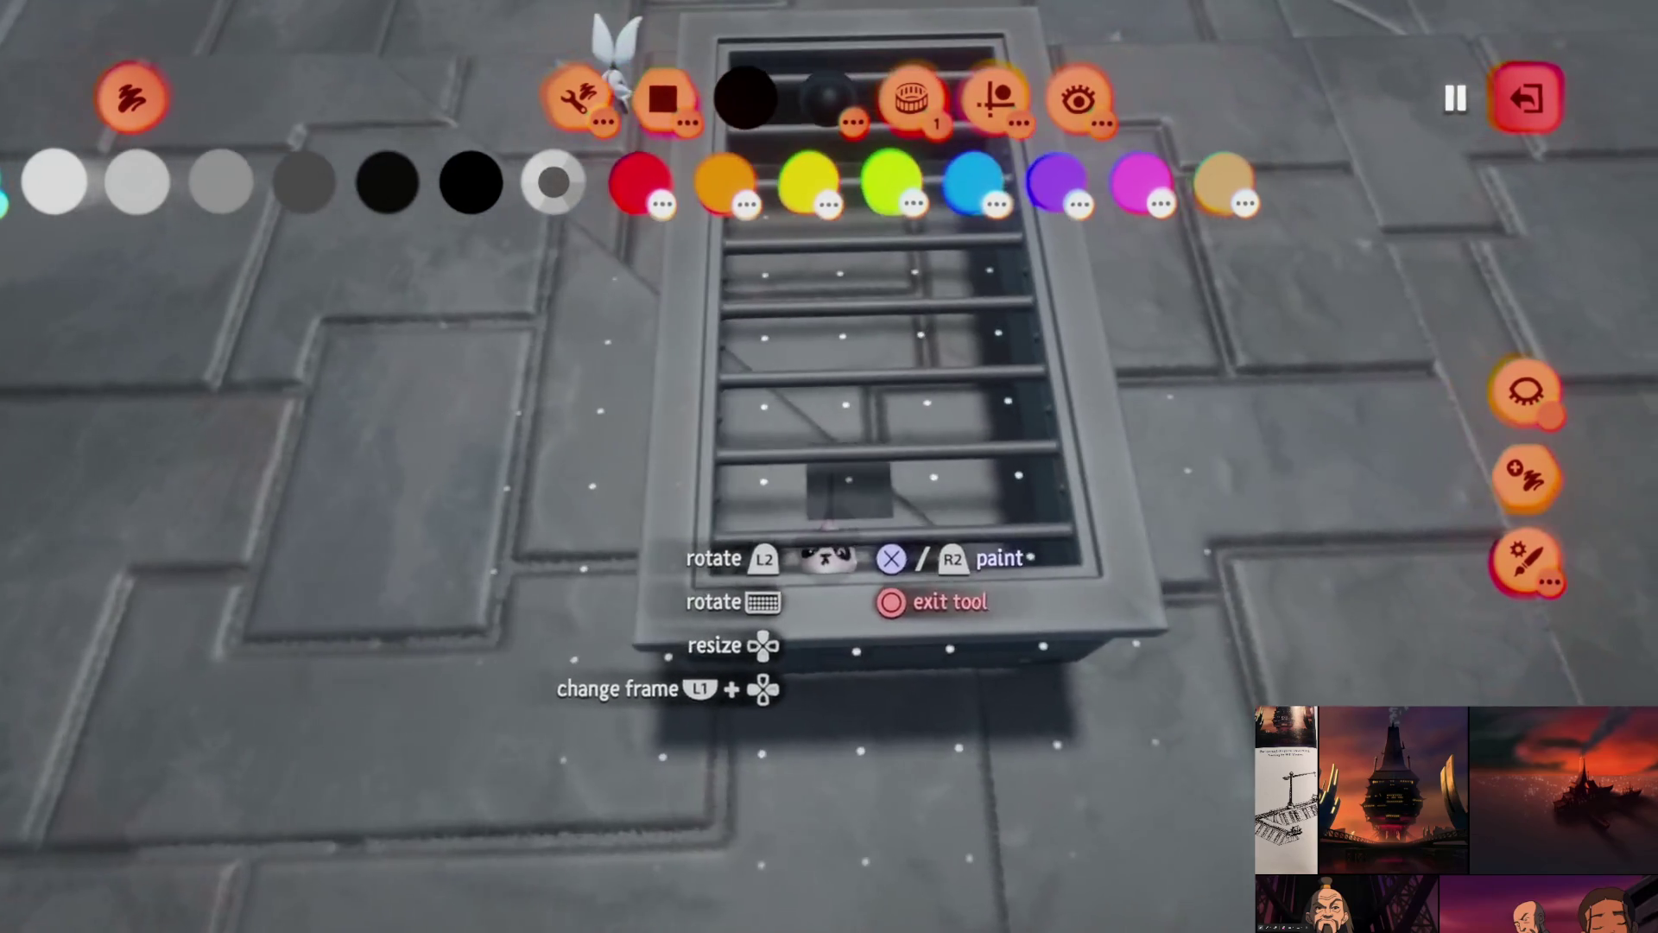
{"action": "key", "text": "Escape"}
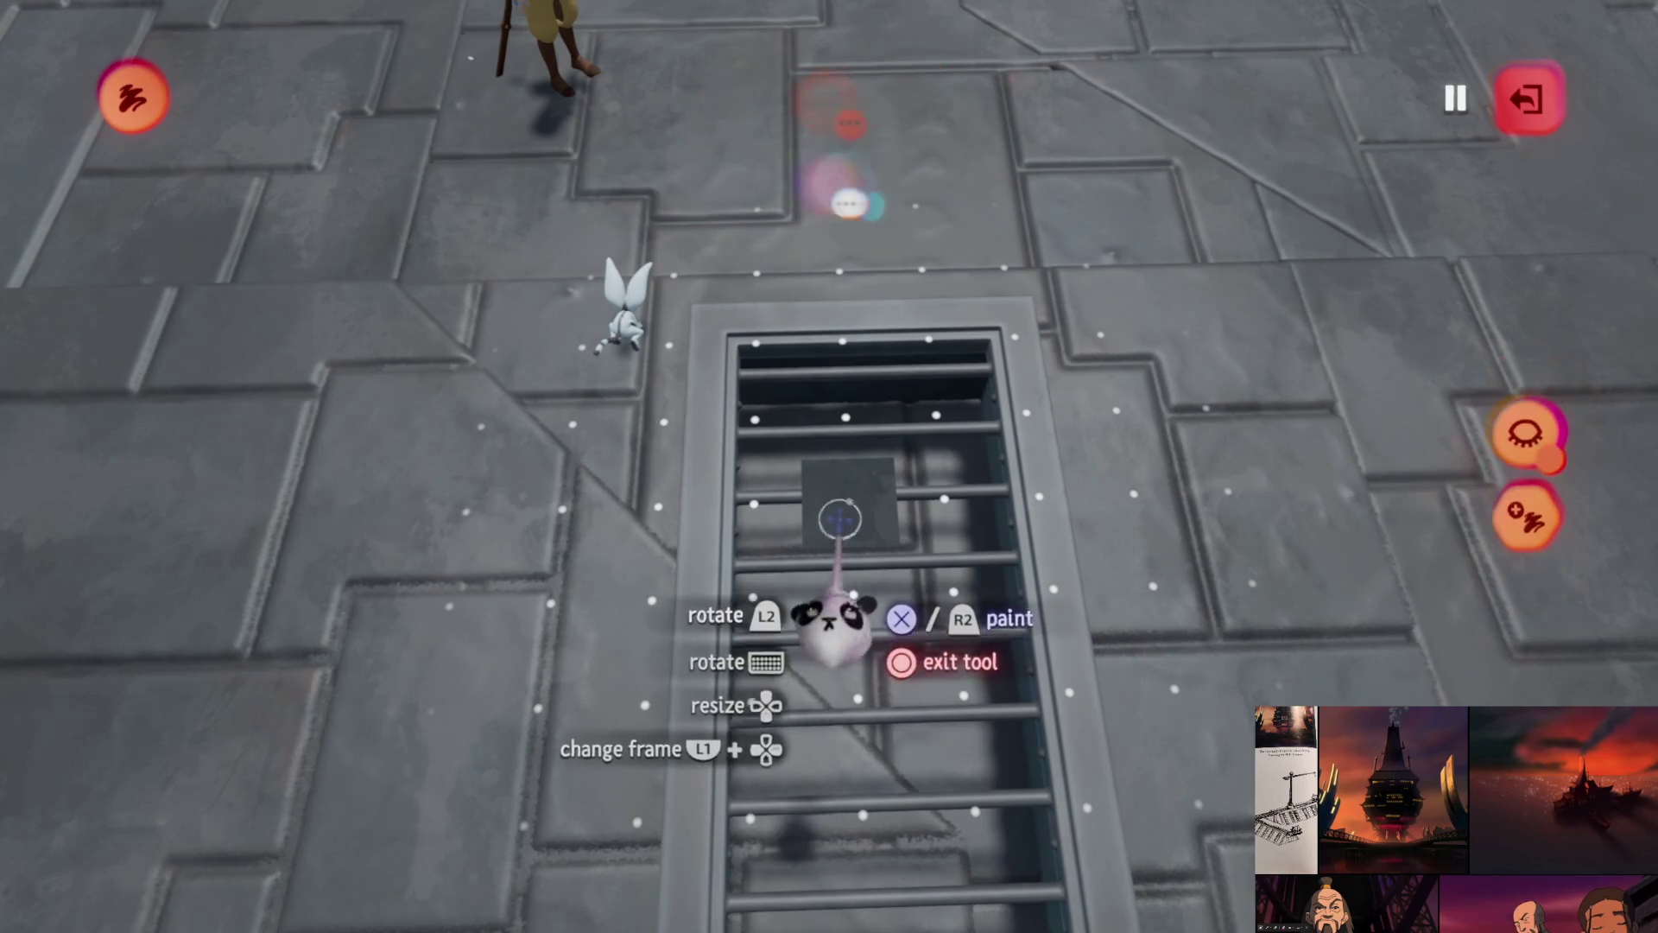
- Open the painted square's Coat Properties and inspect its Fleck tab
{"action": "key", "text": "Escape"}
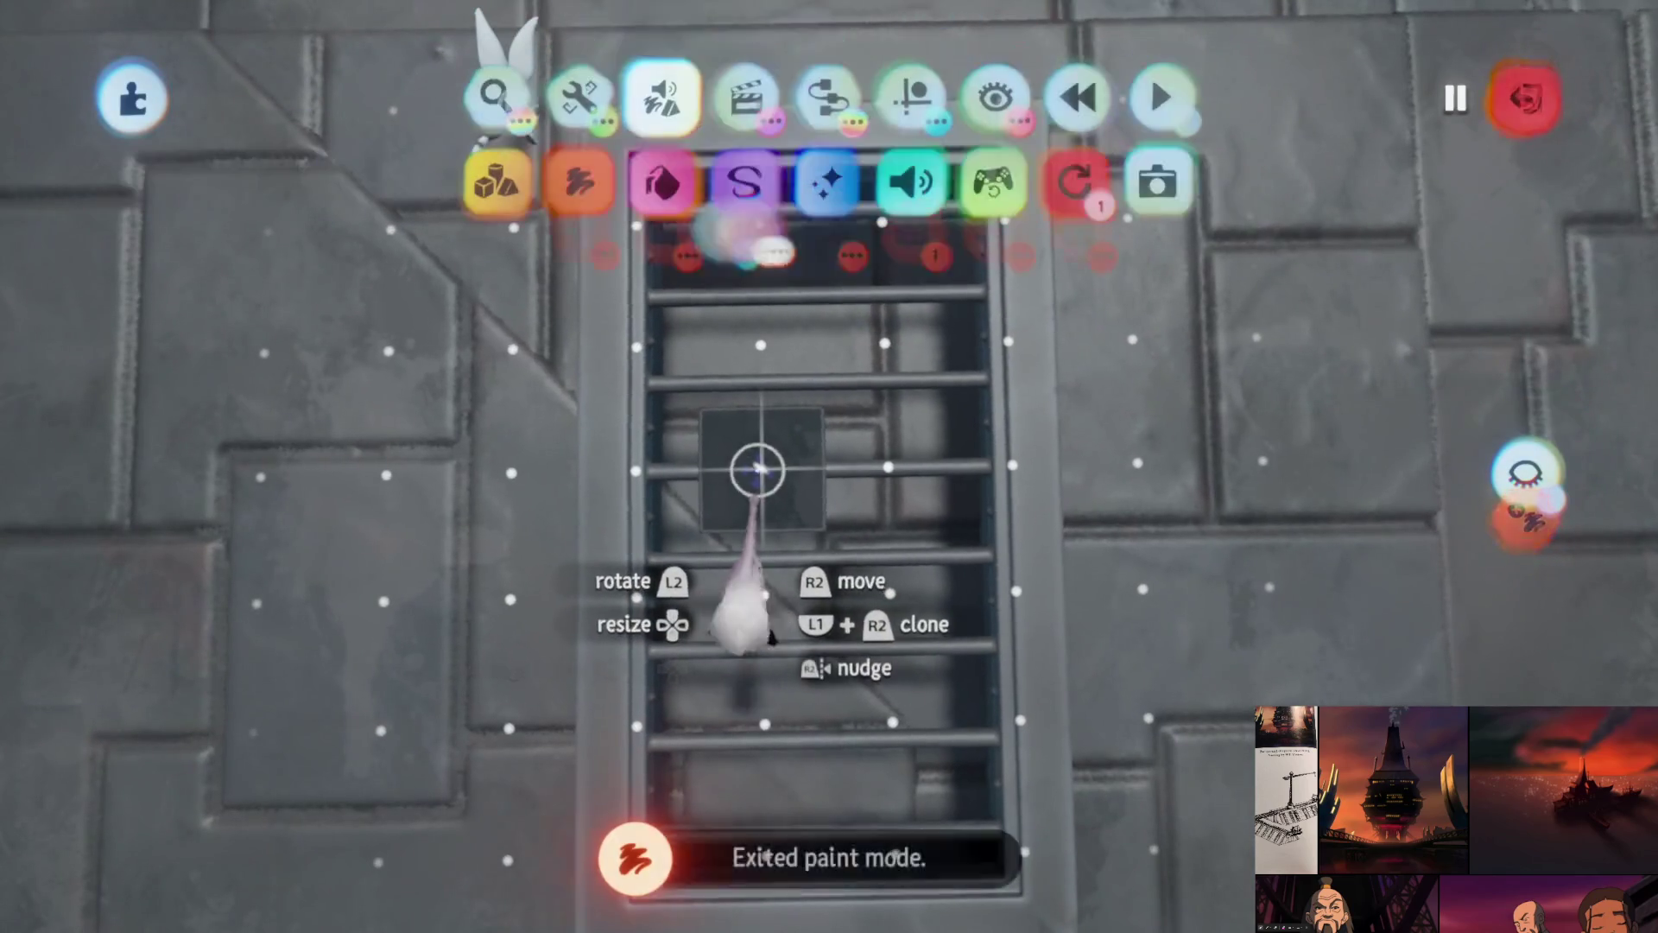
{"action": "left_click", "coordinate": [760, 471]}
{"action": "left_click", "coordinate": [931, 115]}
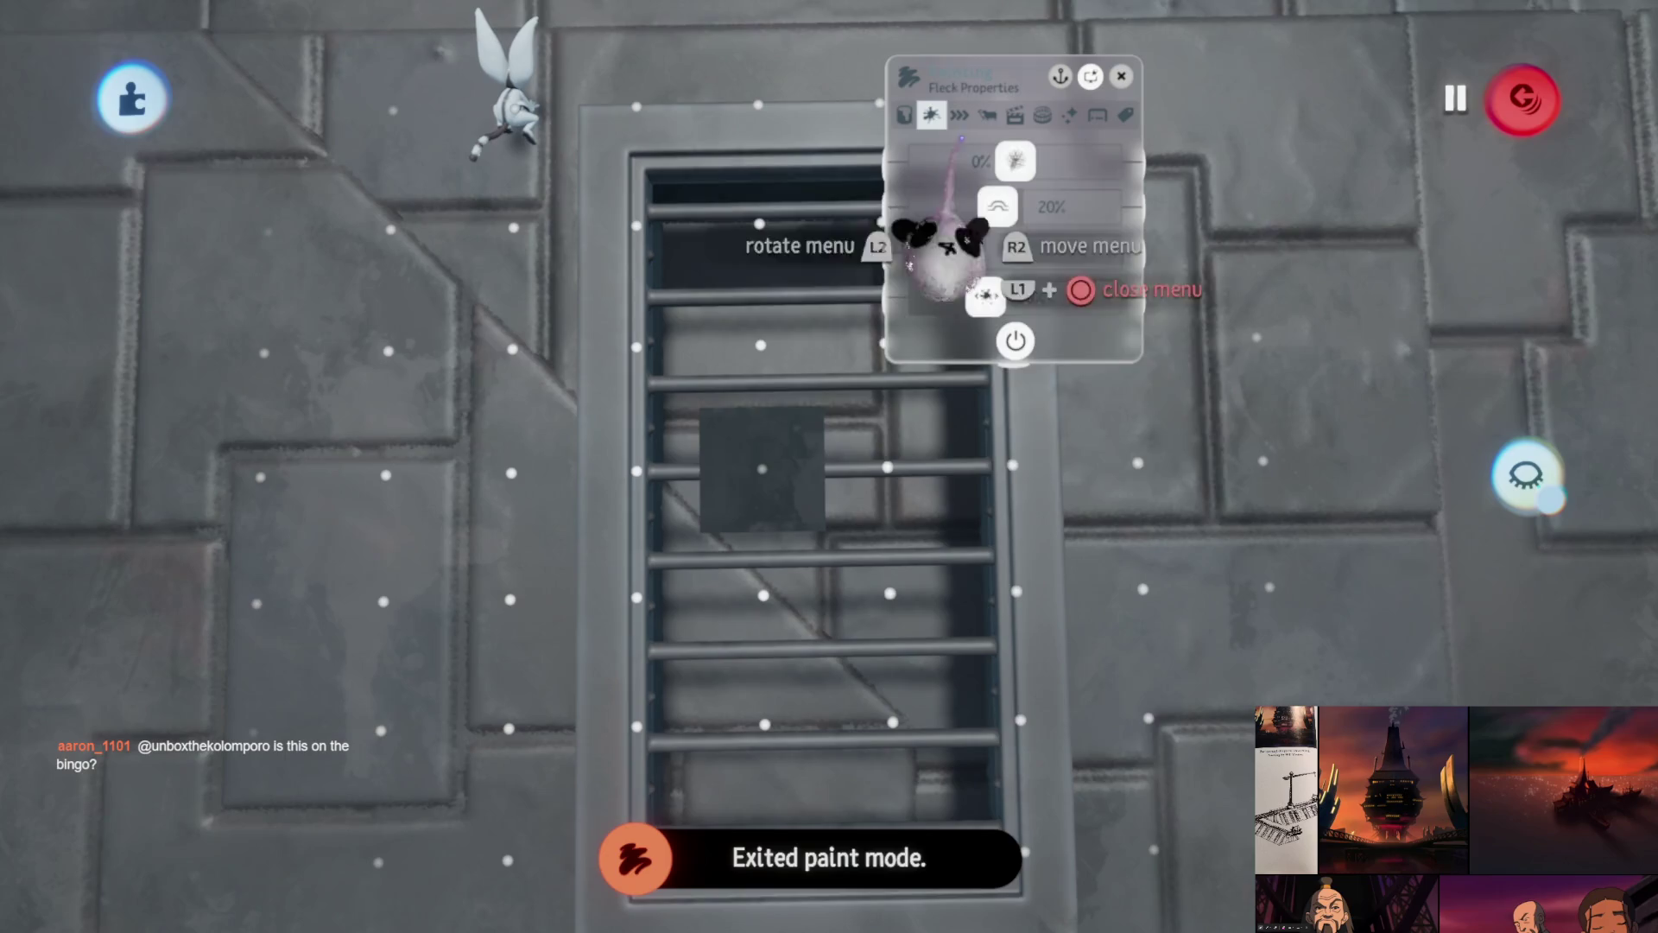
{"action": "key", "text": "Escape"}
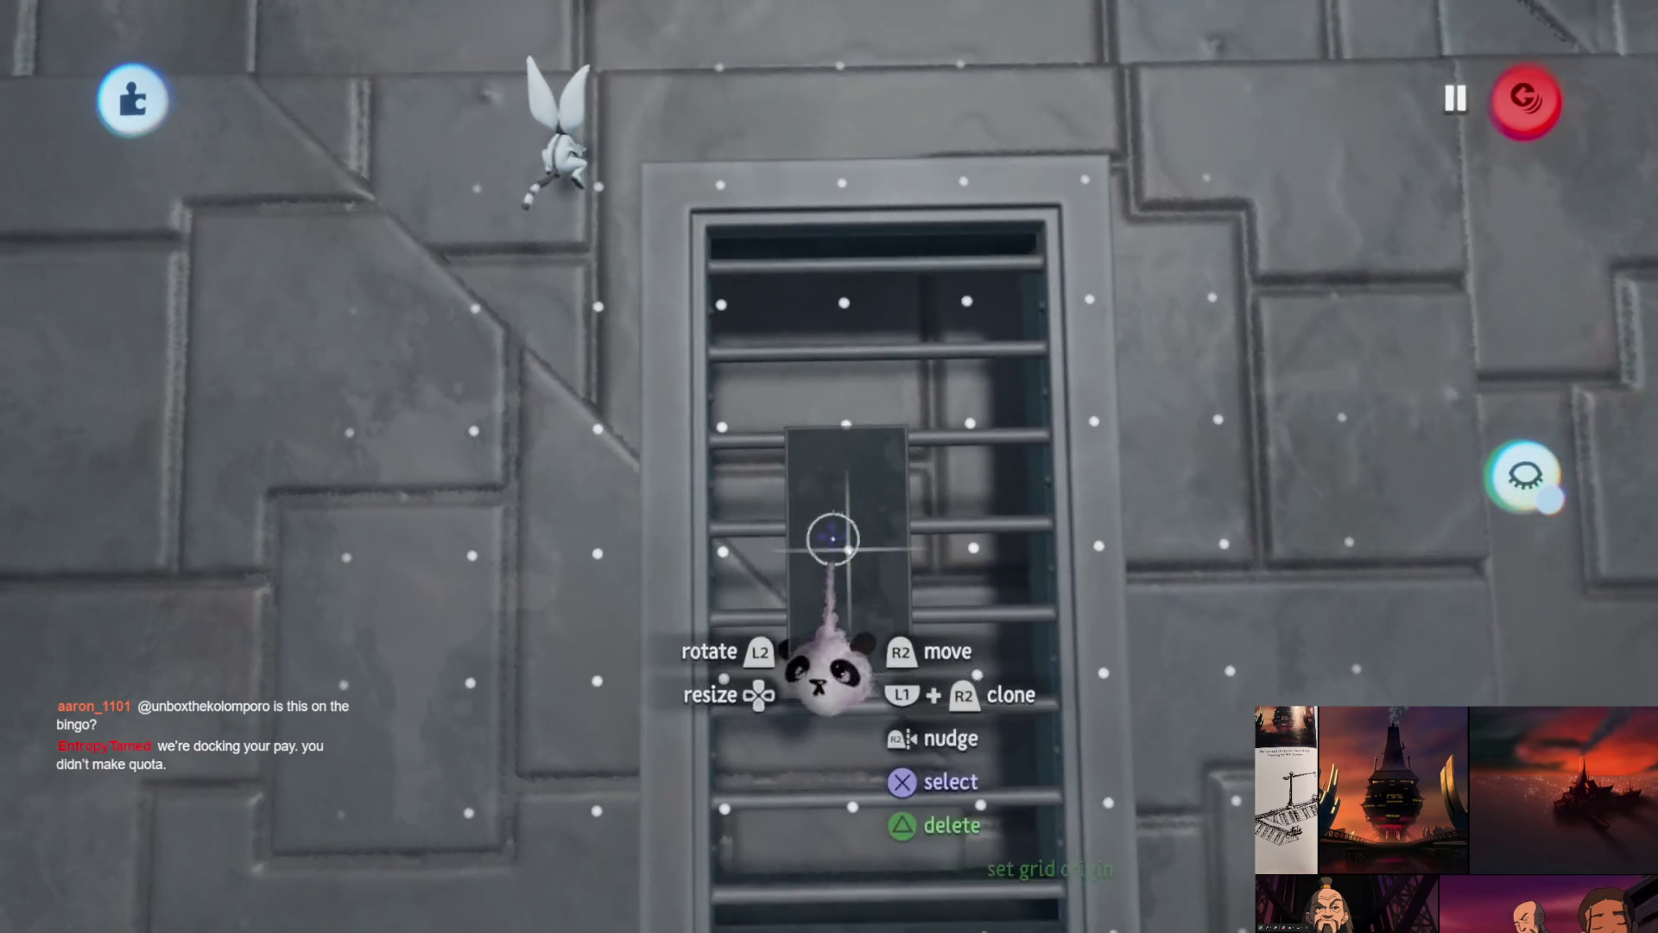
- Move the dark rectangle lower on the door grate and fine-tune its placement
{"action": "left_click", "coordinate": [832, 544]}
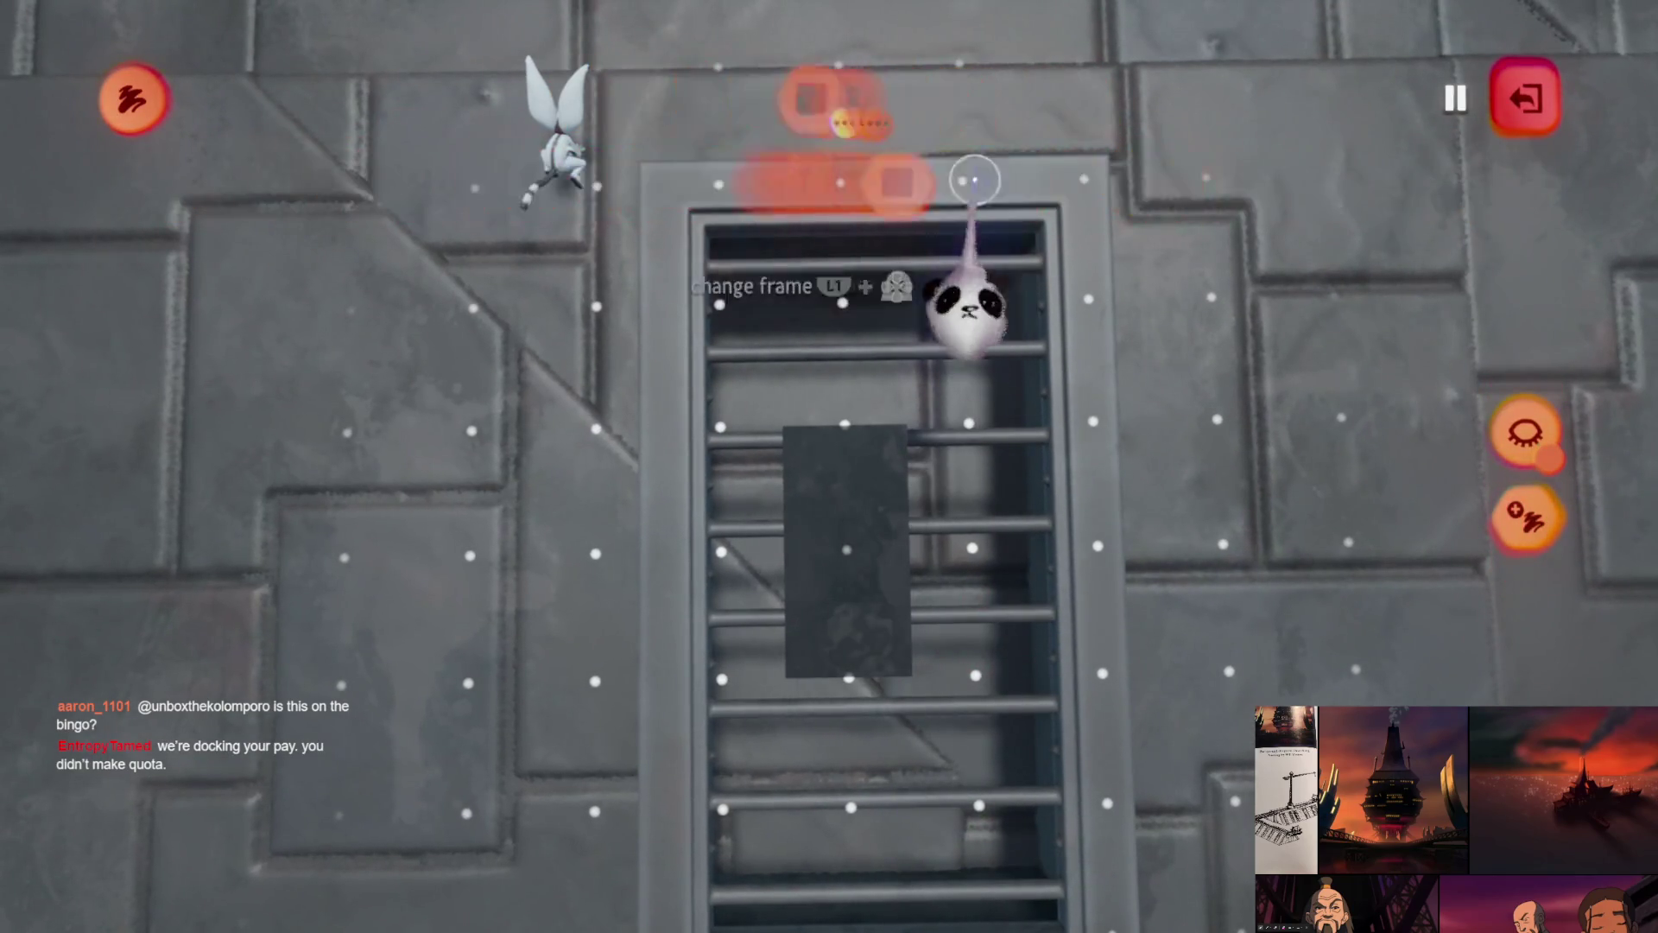
{"action": "left_click", "coordinate": [997, 98]}
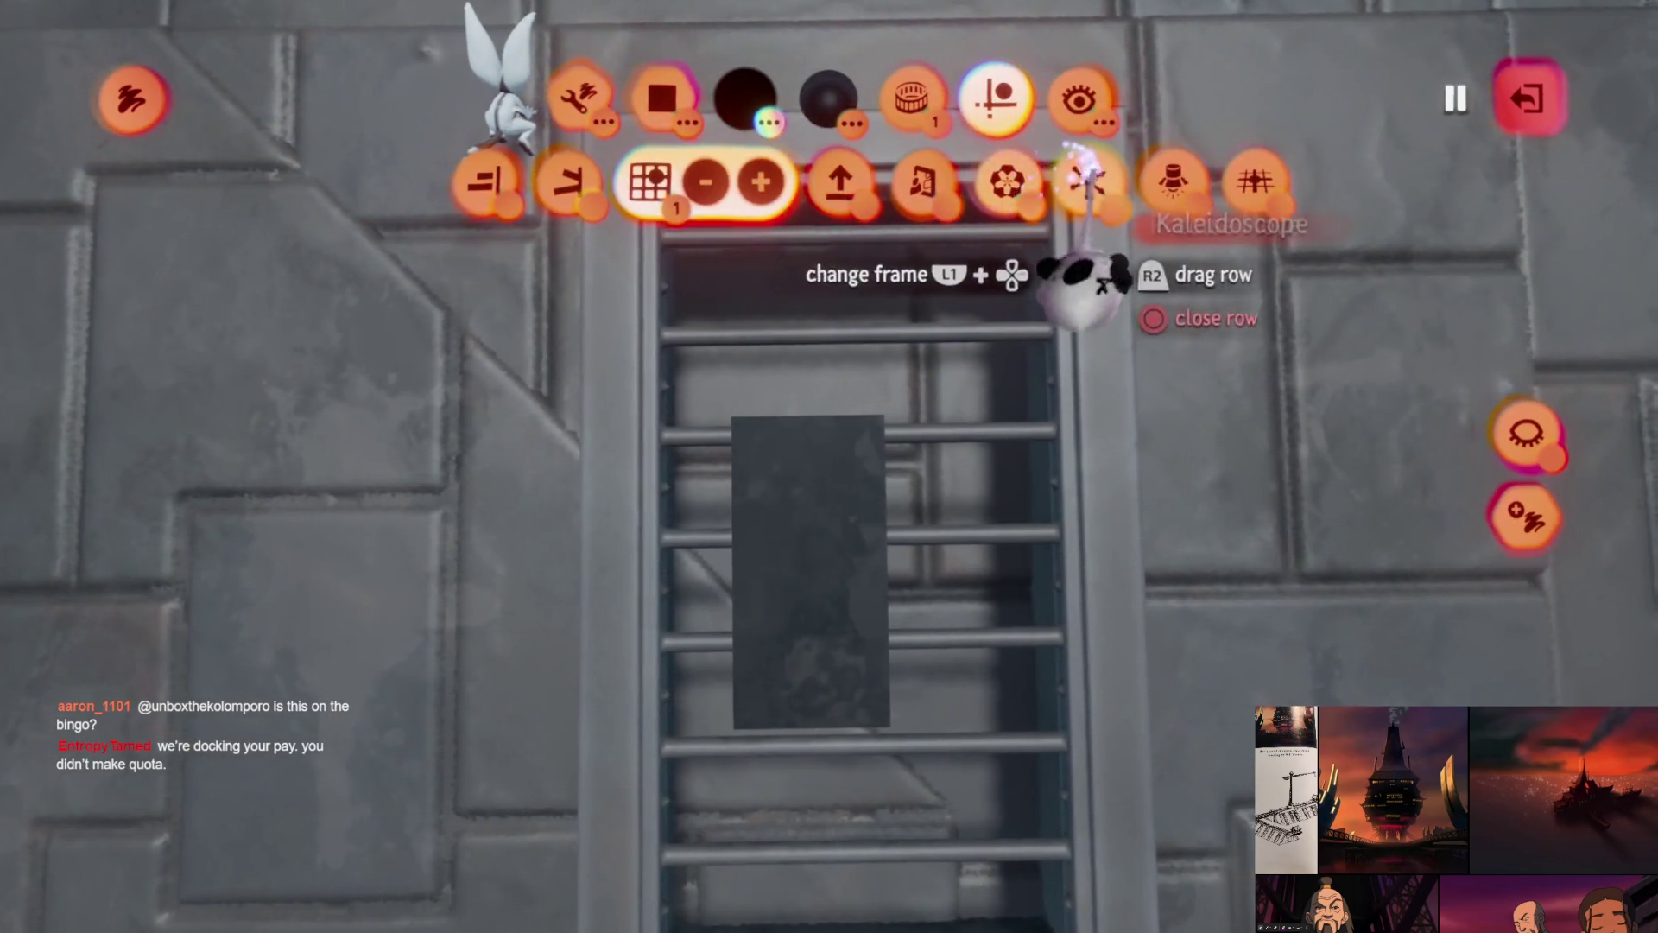
{"action": "mouse_move", "coordinate": [807, 570]}
{"action": "left_mouse_down"}
{"action": "mouse_move", "coordinate": [870, 604]}
{"action": "mouse_move", "coordinate": [842, 634]}
{"action": "mouse_move", "coordinate": [859, 658]}
{"action": "mouse_move", "coordinate": [870, 636]}
{"action": "mouse_move", "coordinate": [868, 674]}
{"action": "left_mouse_up"}
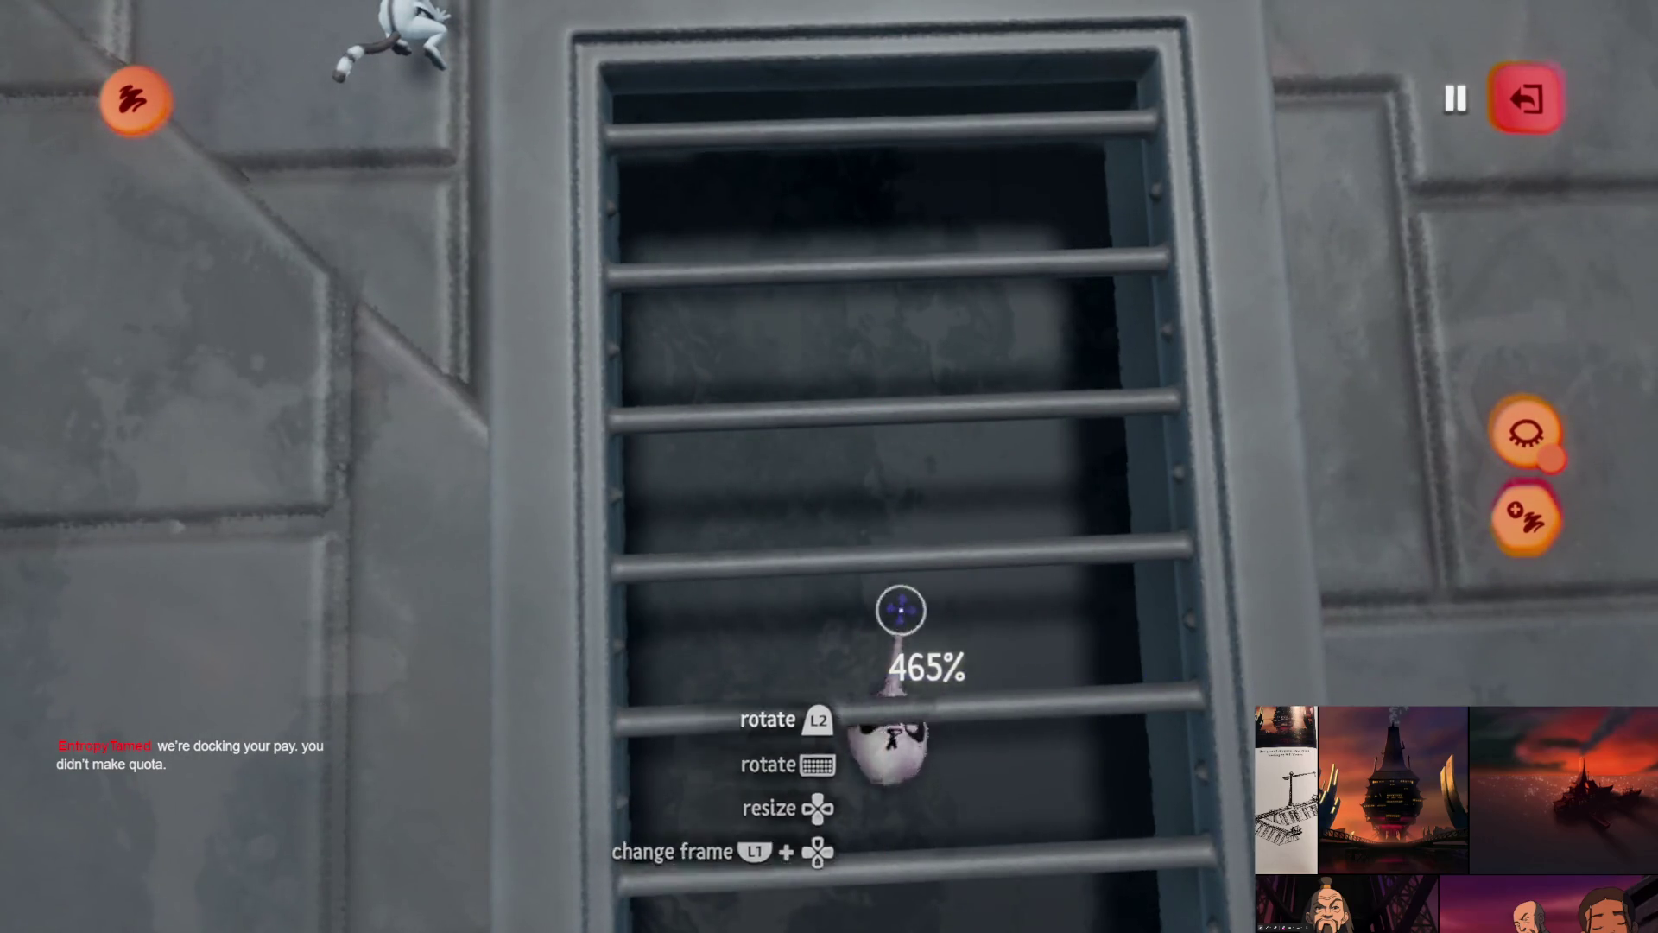
{"action": "scroll", "coordinate": [901, 609], "scroll_direction": "down", "scroll_amount": 5}
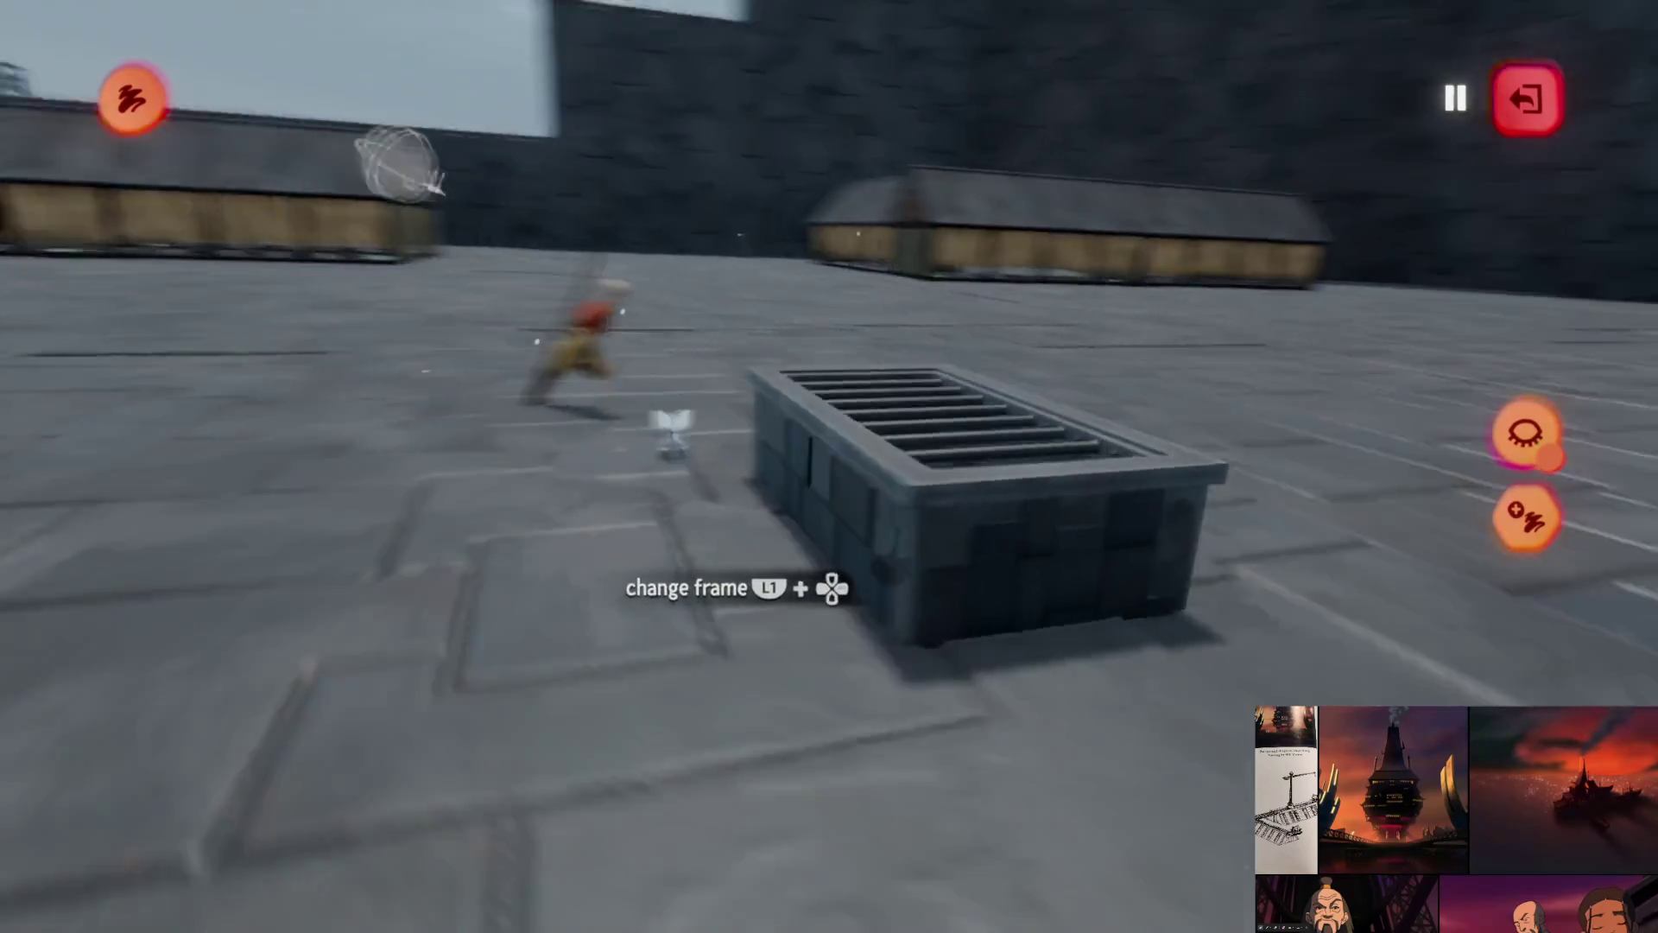
{"action": "scroll", "coordinate": [909, 469], "scroll_direction": "up", "scroll_amount": 5}
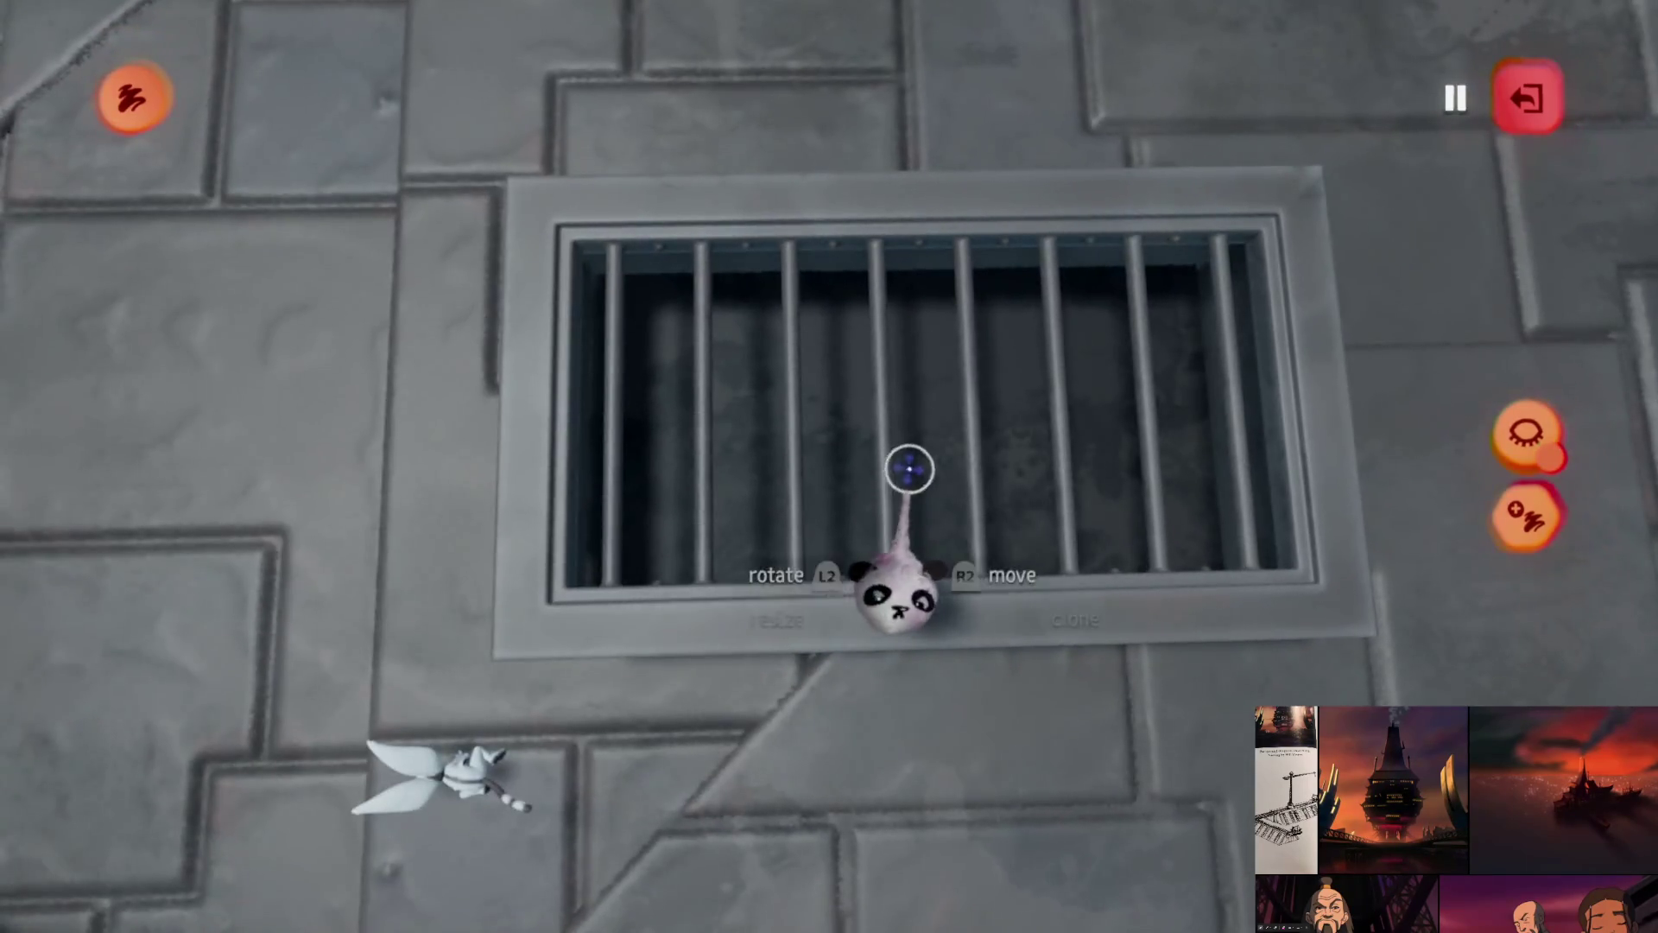
{"action": "scroll", "coordinate": [895, 455], "scroll_direction": "down", "scroll_amount": 5}
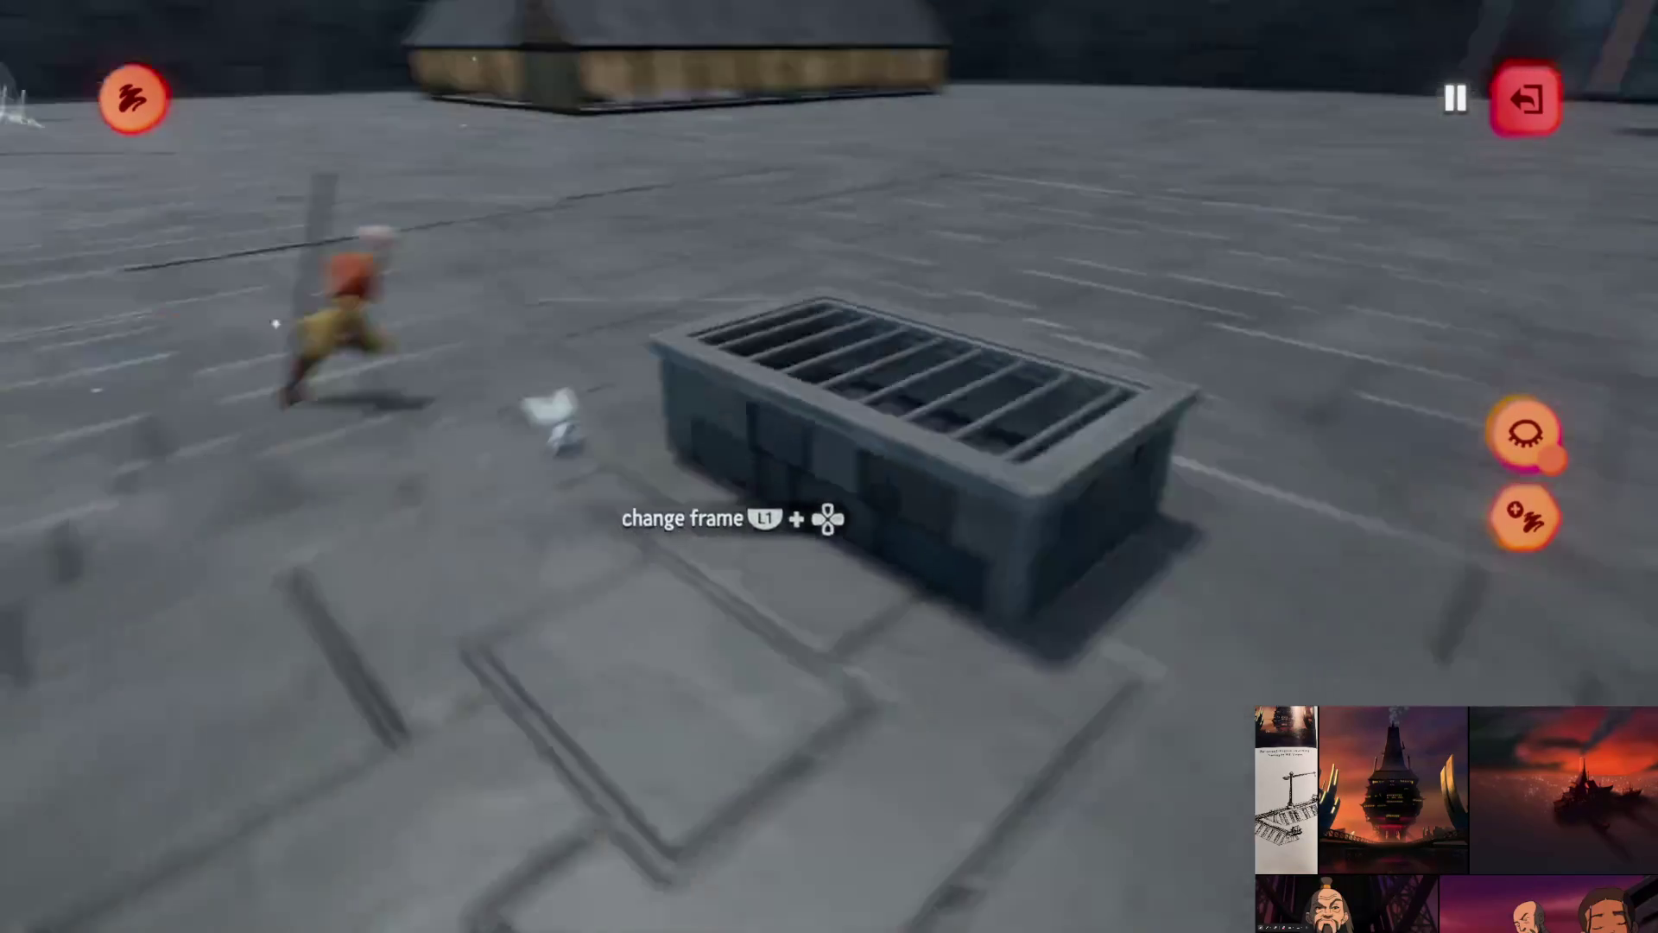
{"action": "scroll", "coordinate": [889, 451], "scroll_direction": "up", "scroll_amount": 5}
{"action": "scroll", "coordinate": [890, 451], "scroll_direction": "down", "scroll_amount": 5}
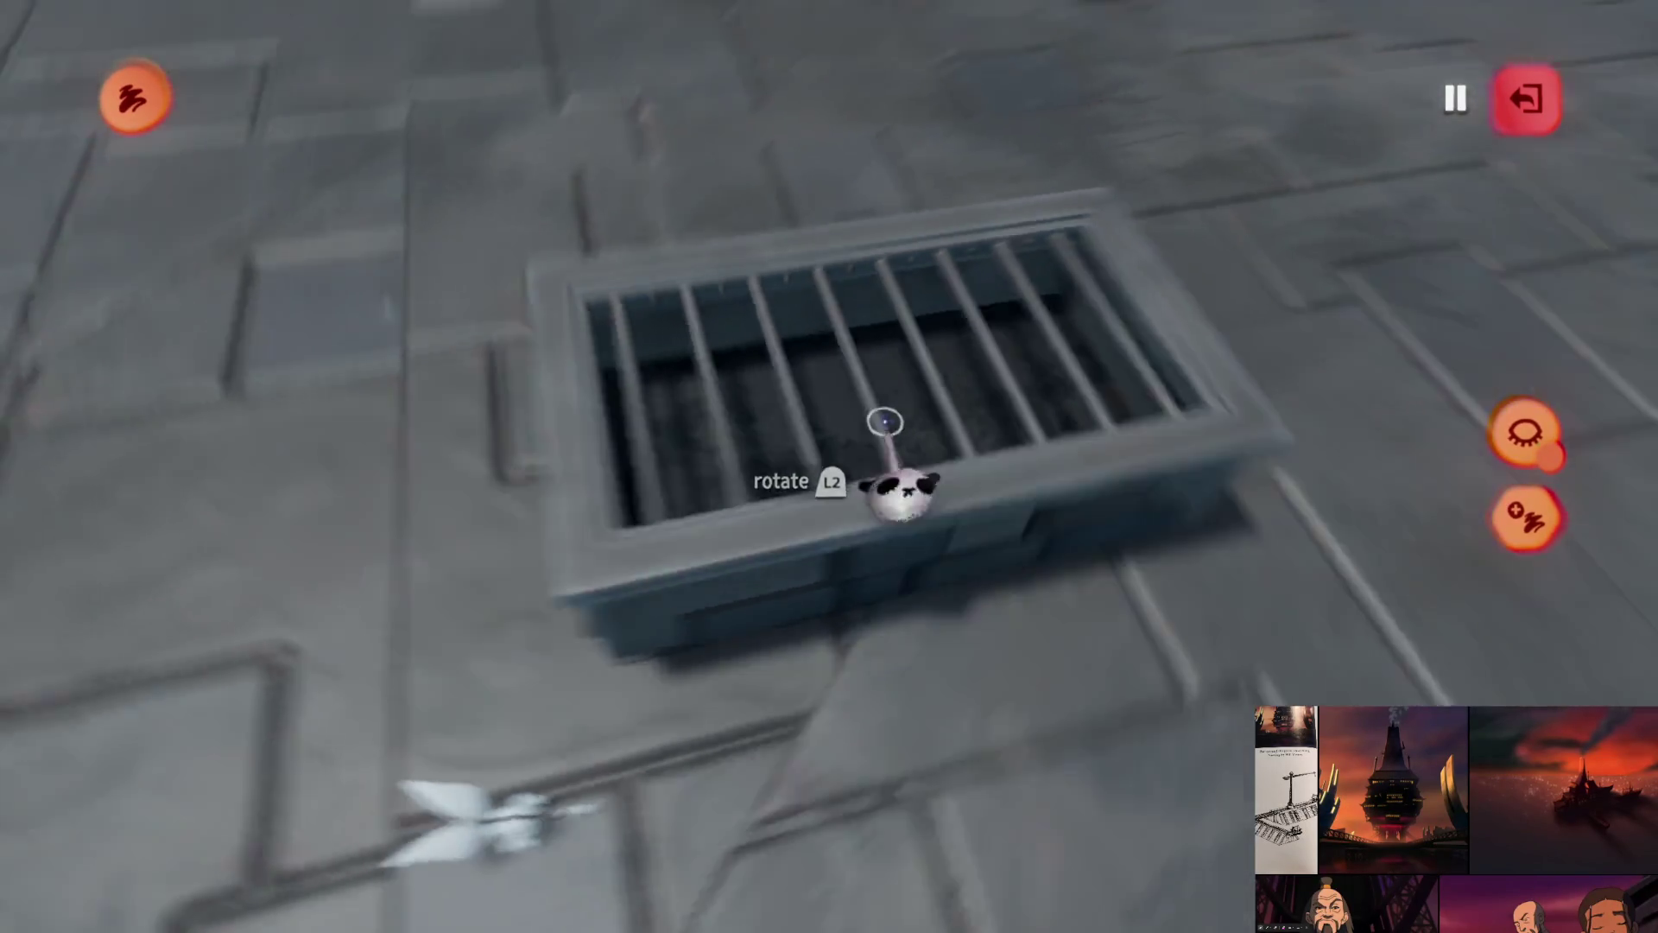
{"action": "scroll", "coordinate": [880, 418], "scroll_direction": "up", "scroll_amount": 5}
{"action": "scroll", "coordinate": [883, 421], "scroll_direction": "down", "scroll_amount": 5}
{"action": "scroll", "coordinate": [864, 449], "scroll_direction": "up", "scroll_amount": 5}
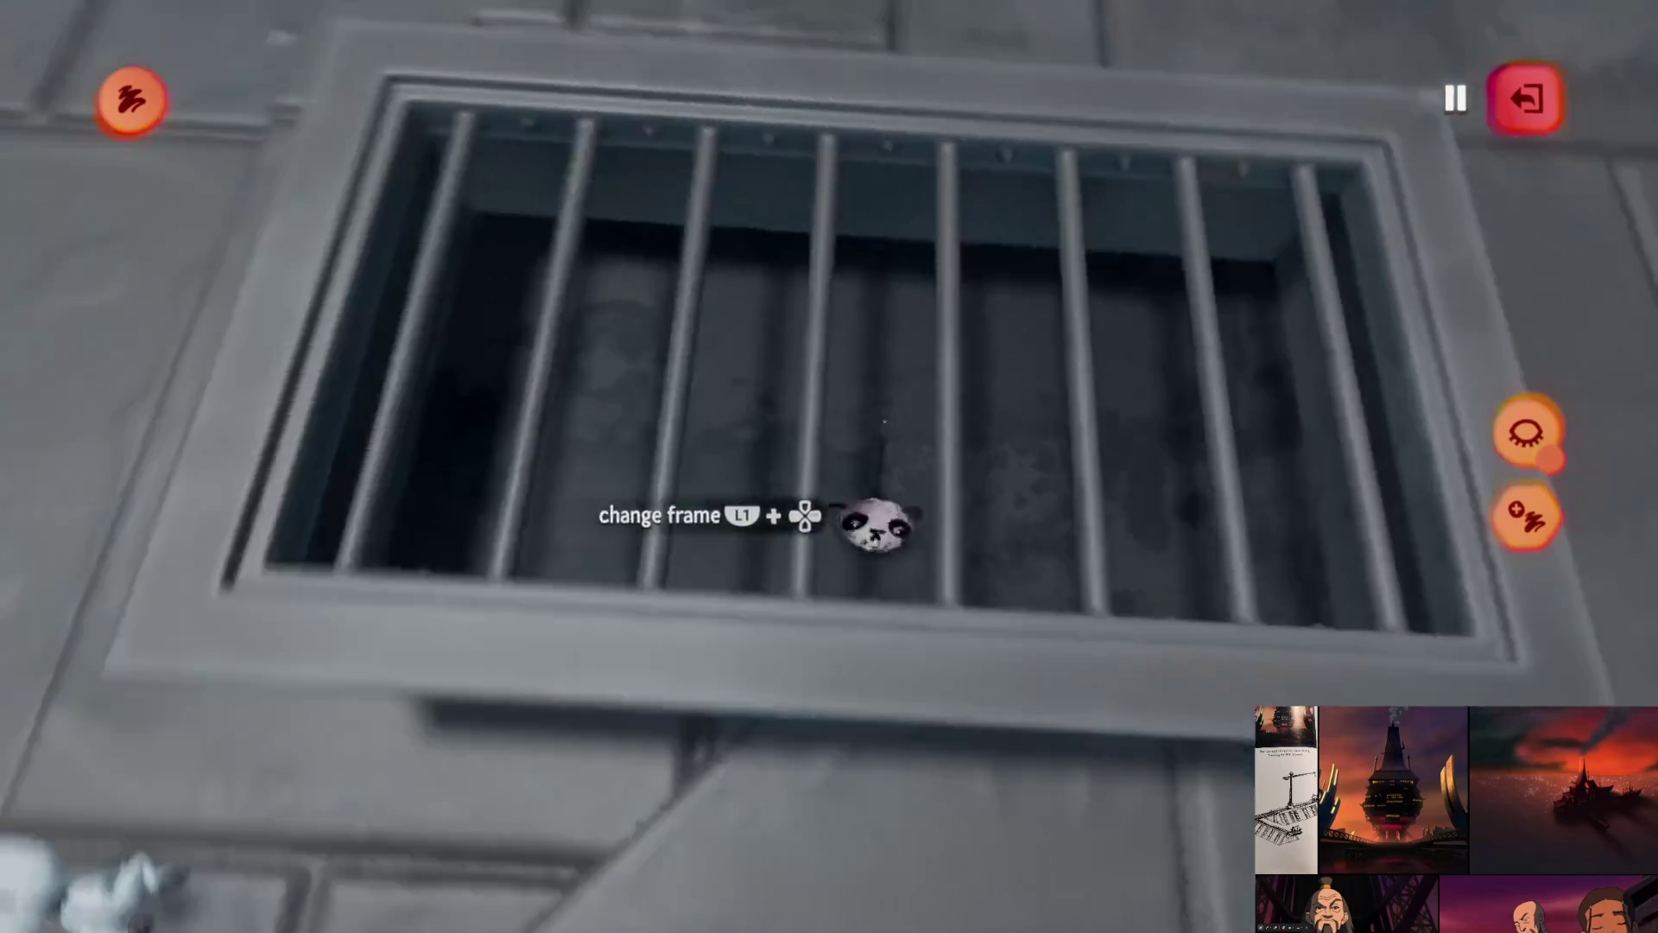
{"action": "scroll", "coordinate": [848, 450], "scroll_direction": "down", "scroll_amount": 5}
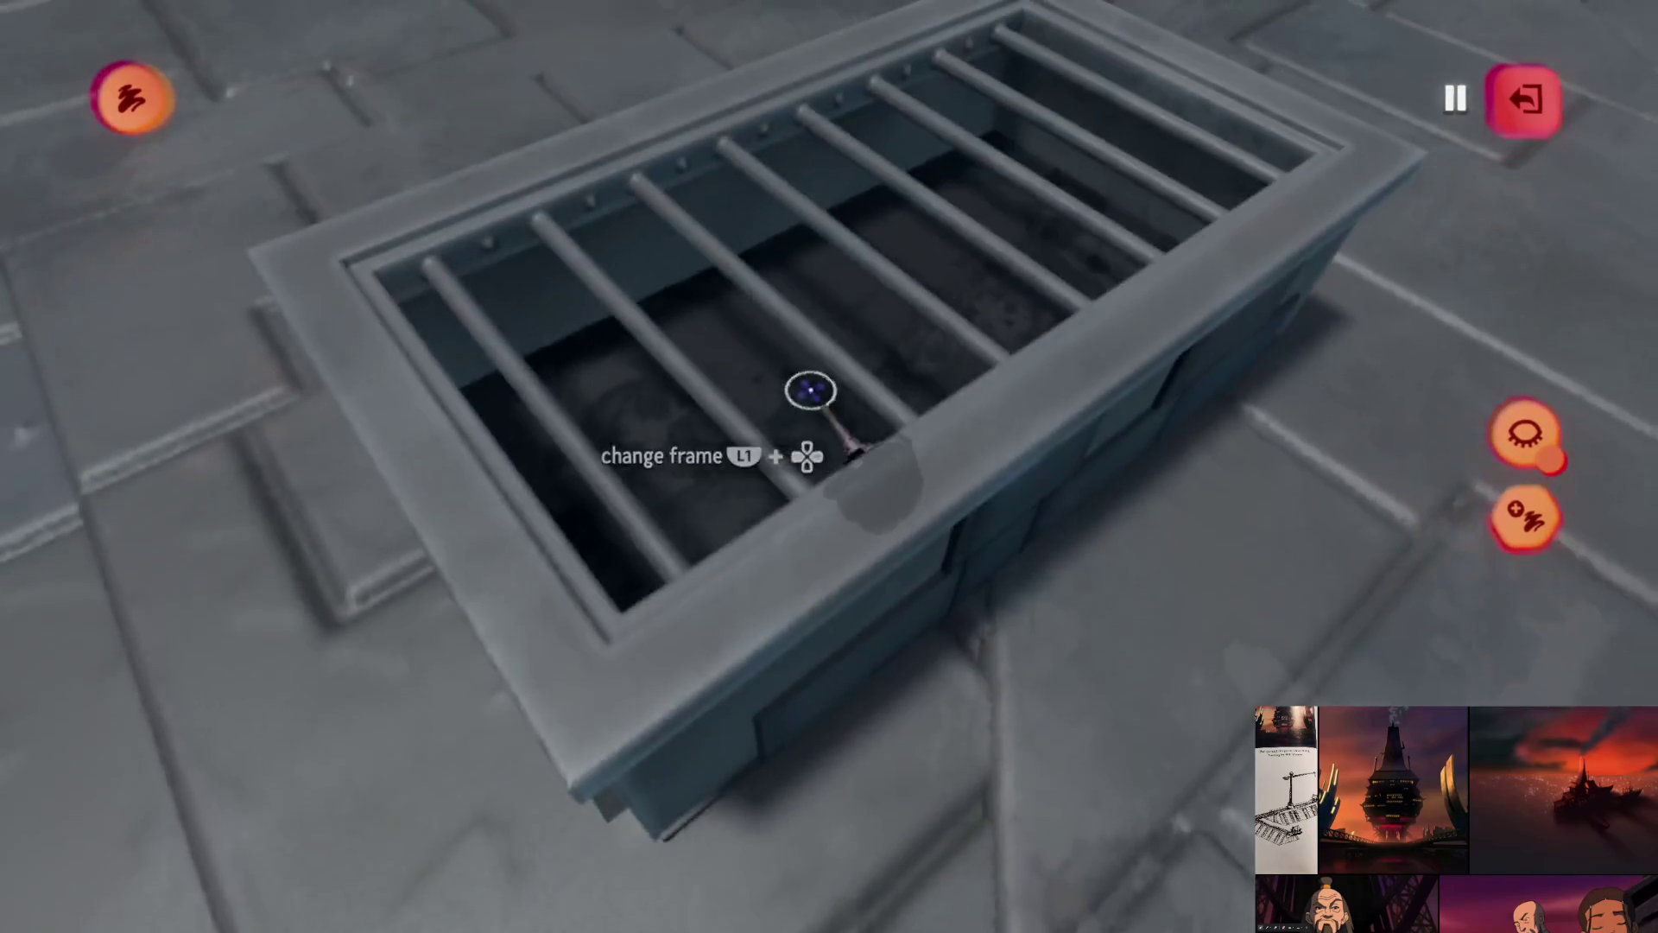
- Set the grate paint's fleck Stretch to 180% and review the Coat settings
{"action": "key", "text": "Escape"}
{"action": "left_click", "coordinate": [754, 119]}
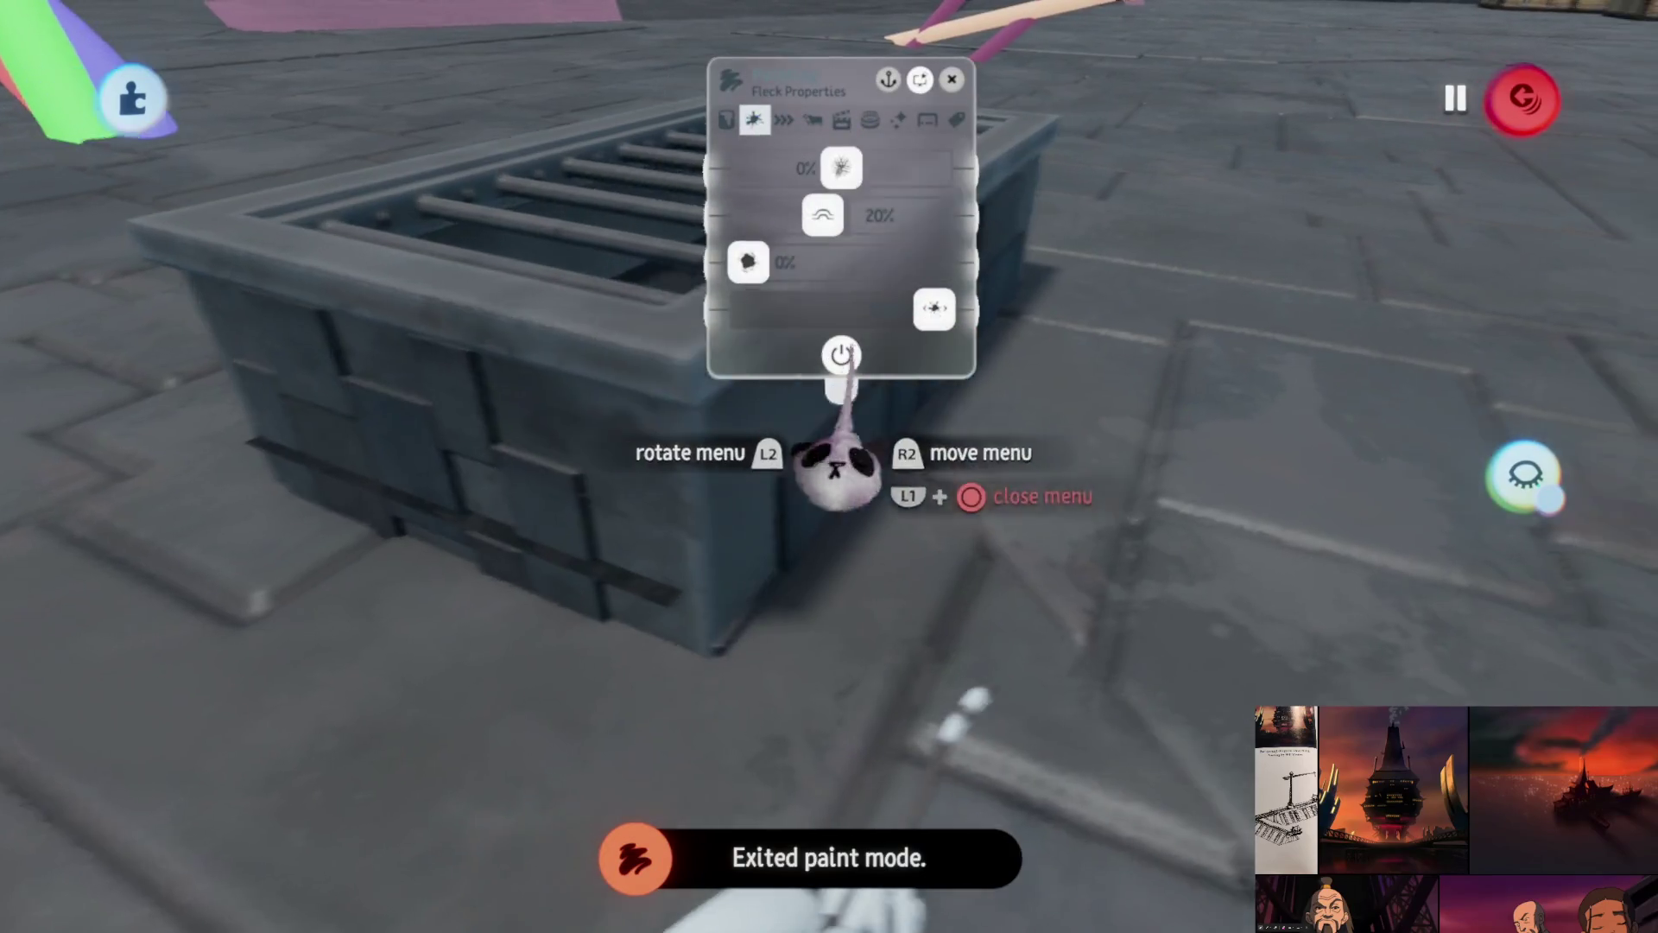
{"action": "scroll", "coordinate": [909, 311], "scroll_direction": "up", "scroll_amount": 5}
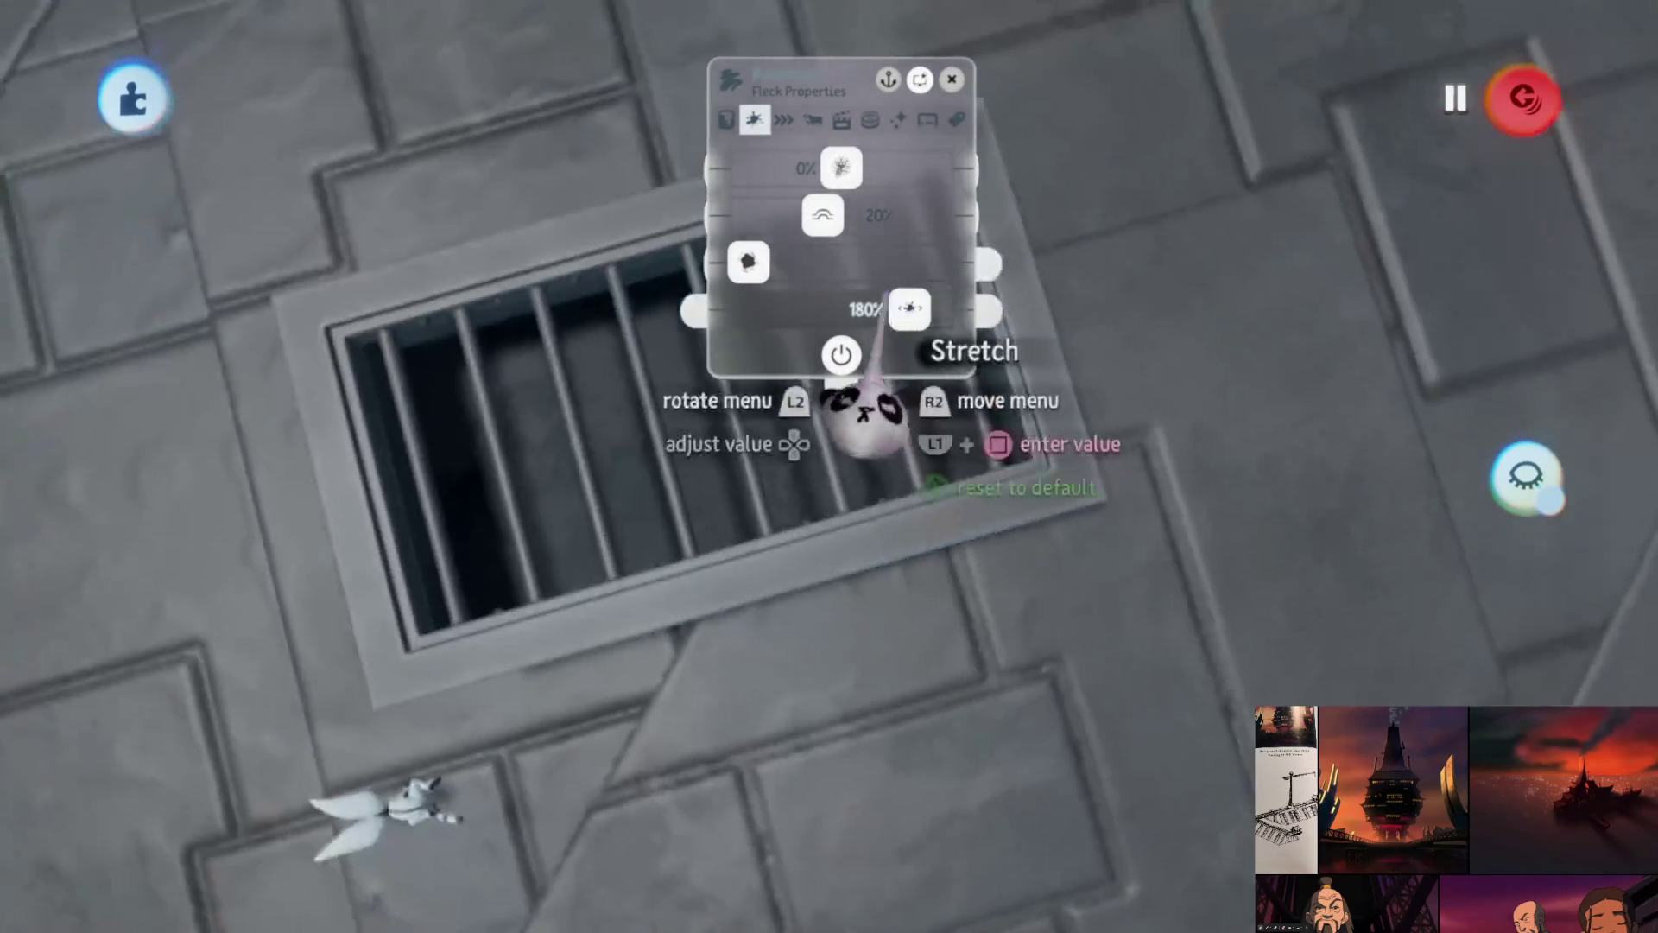
{"action": "key", "text": "Escape"}
{"action": "left_click", "coordinate": [792, 375]}
{"action": "key", "text": "Escape"}
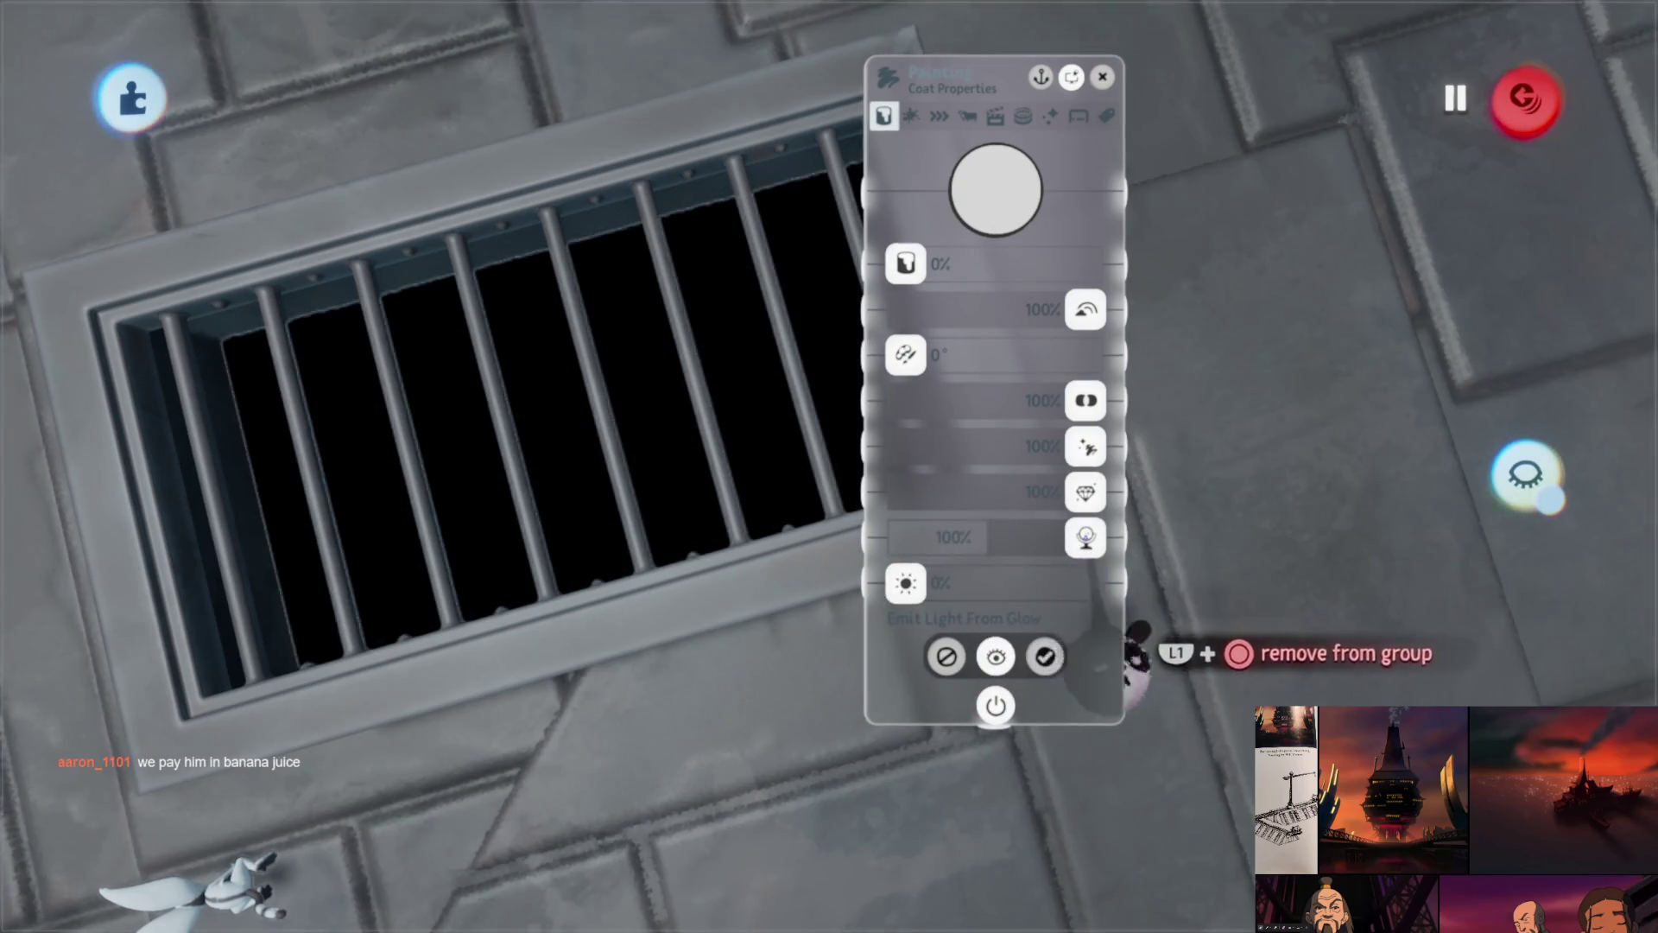
{"action": "key", "text": "Escape"}
{"action": "scroll", "coordinate": [974, 500], "scroll_direction": "down", "scroll_amount": 5}
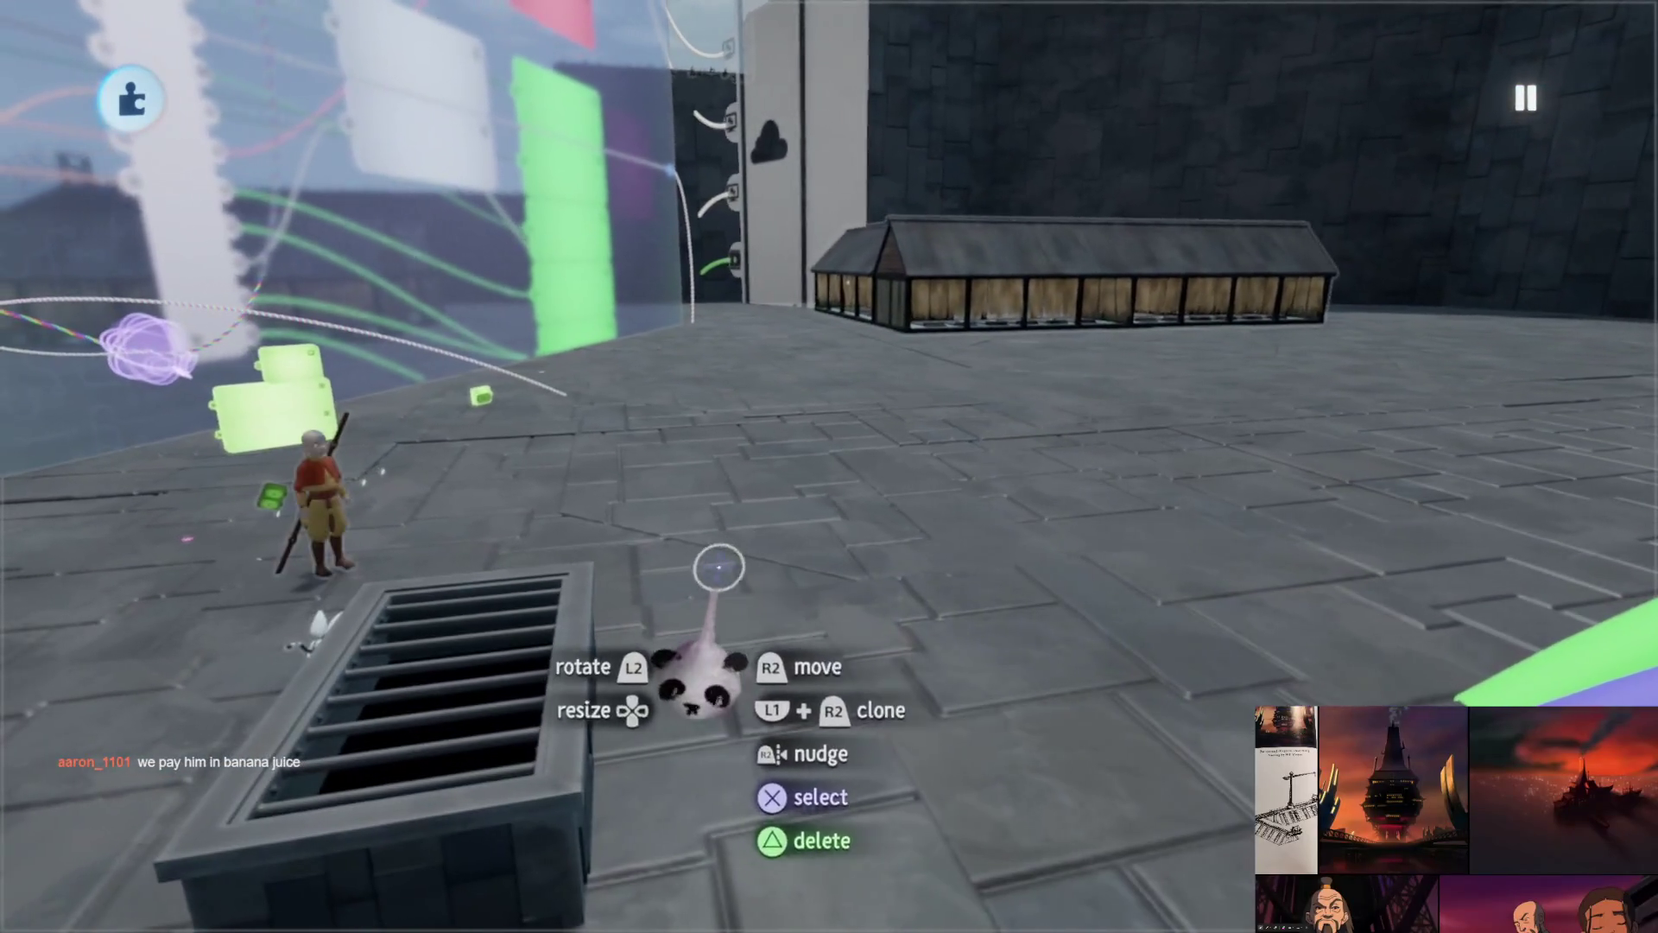
- Play-test the level as Aang, running across the courtyard and through the double door onto the plaza
{"action": "key", "text": "Escape"}
{"action": "key", "text": "Return"}
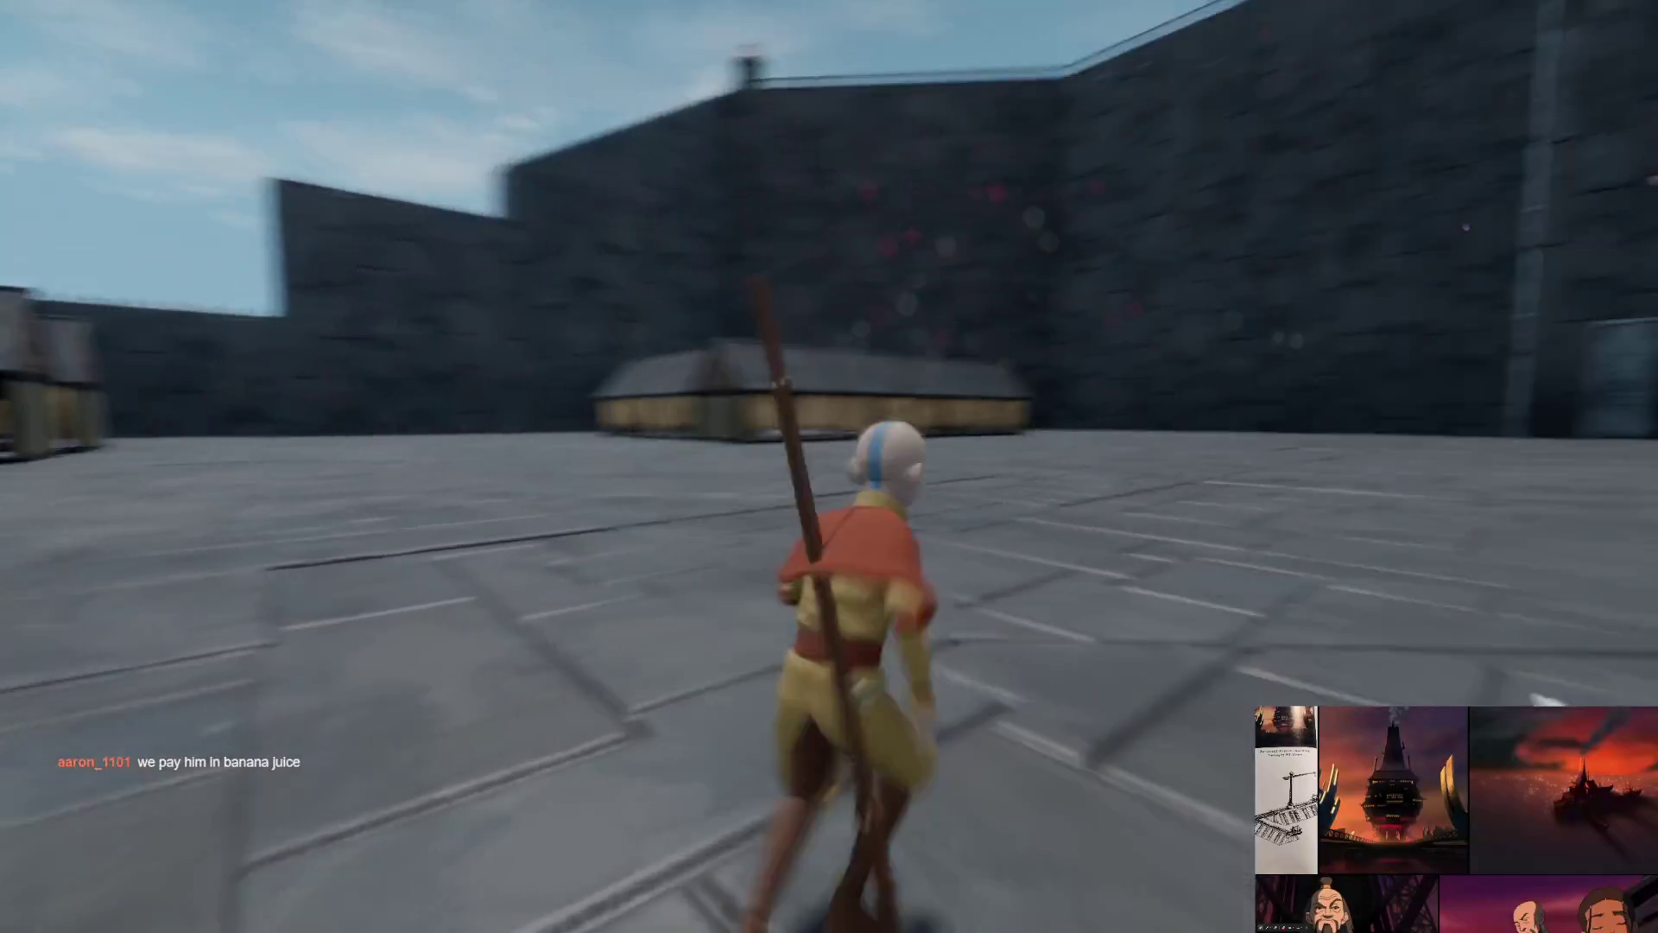
{"action": "key", "text": "w"}
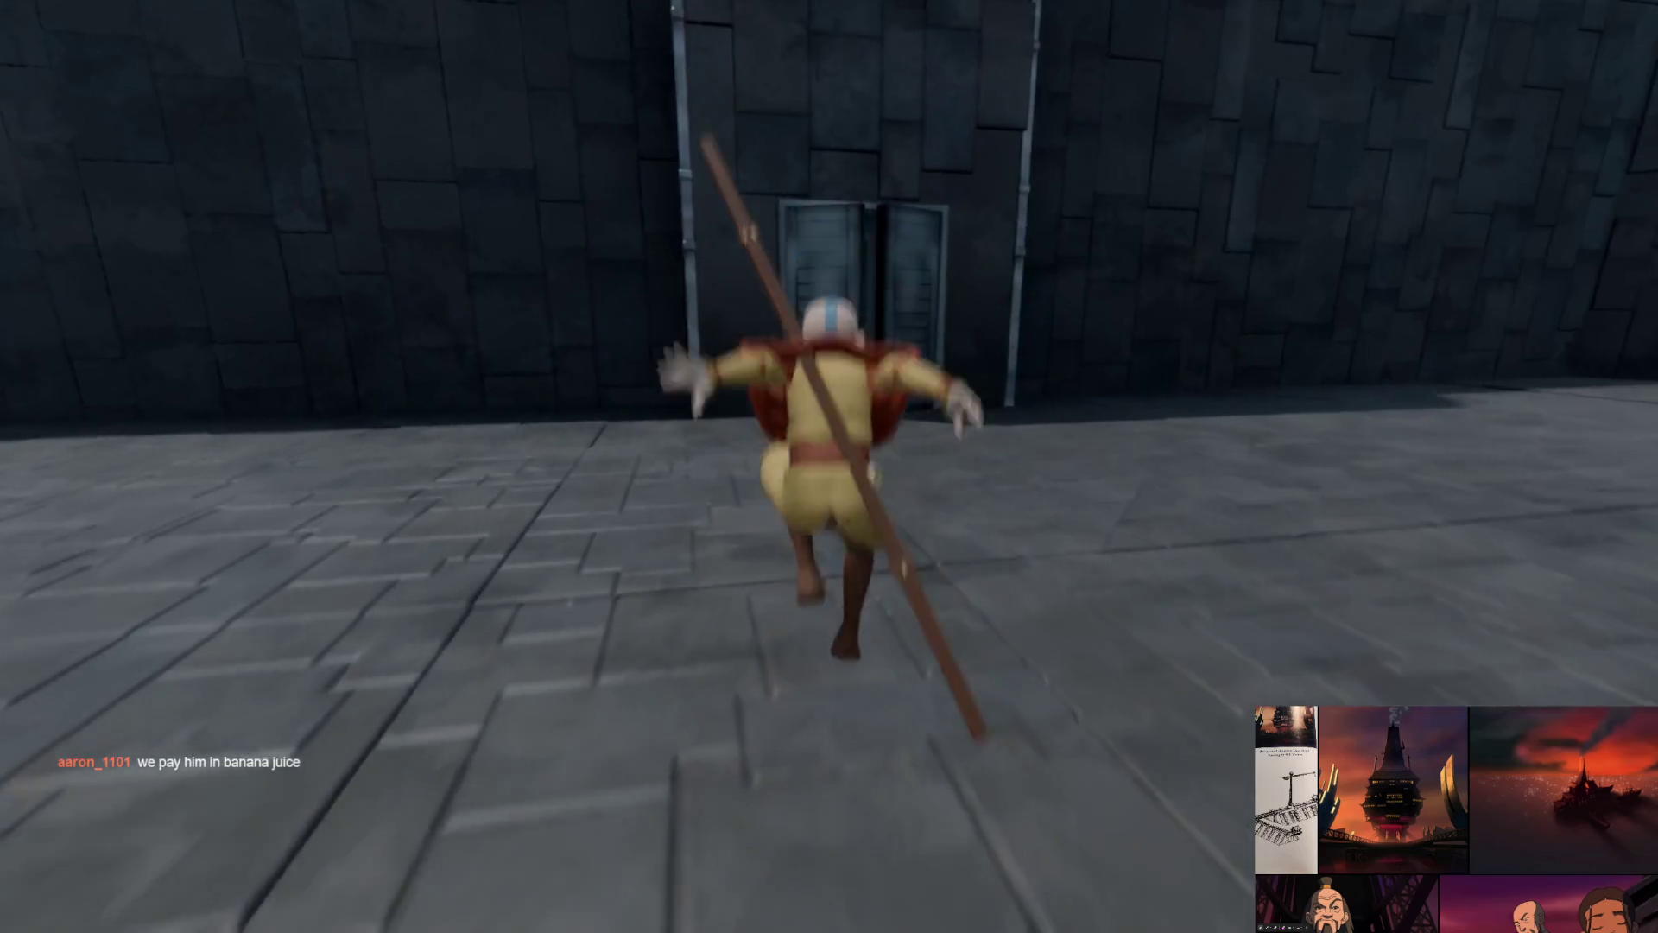
{"action": "key", "text": "w"}
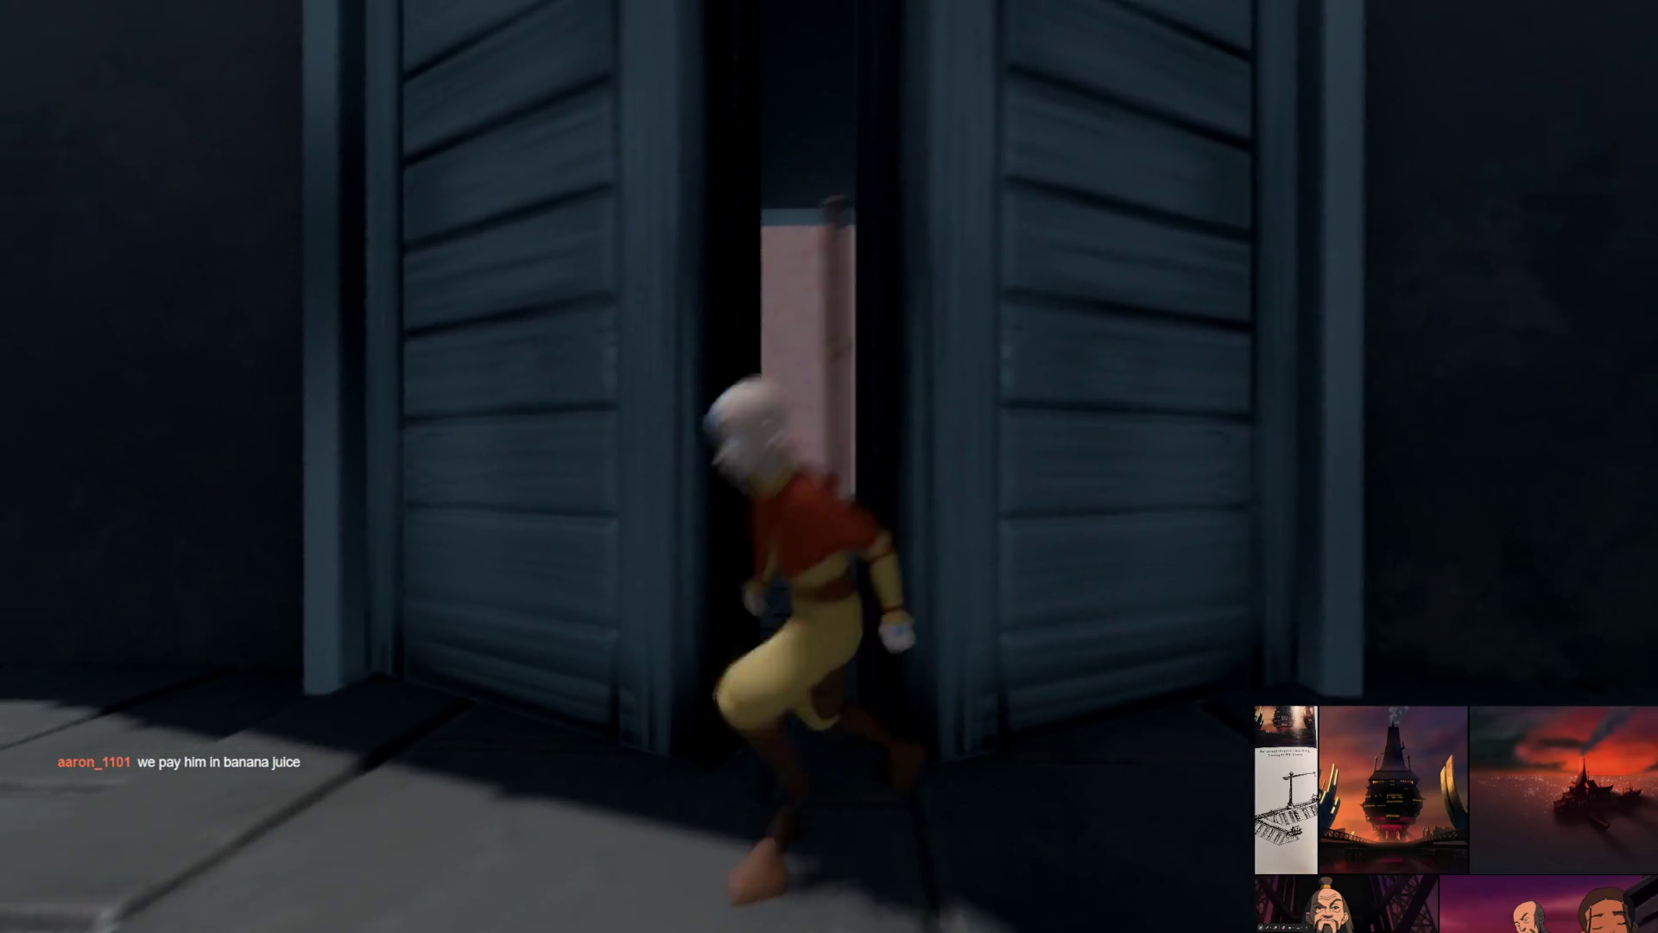
{"action": "key", "text": "w"}
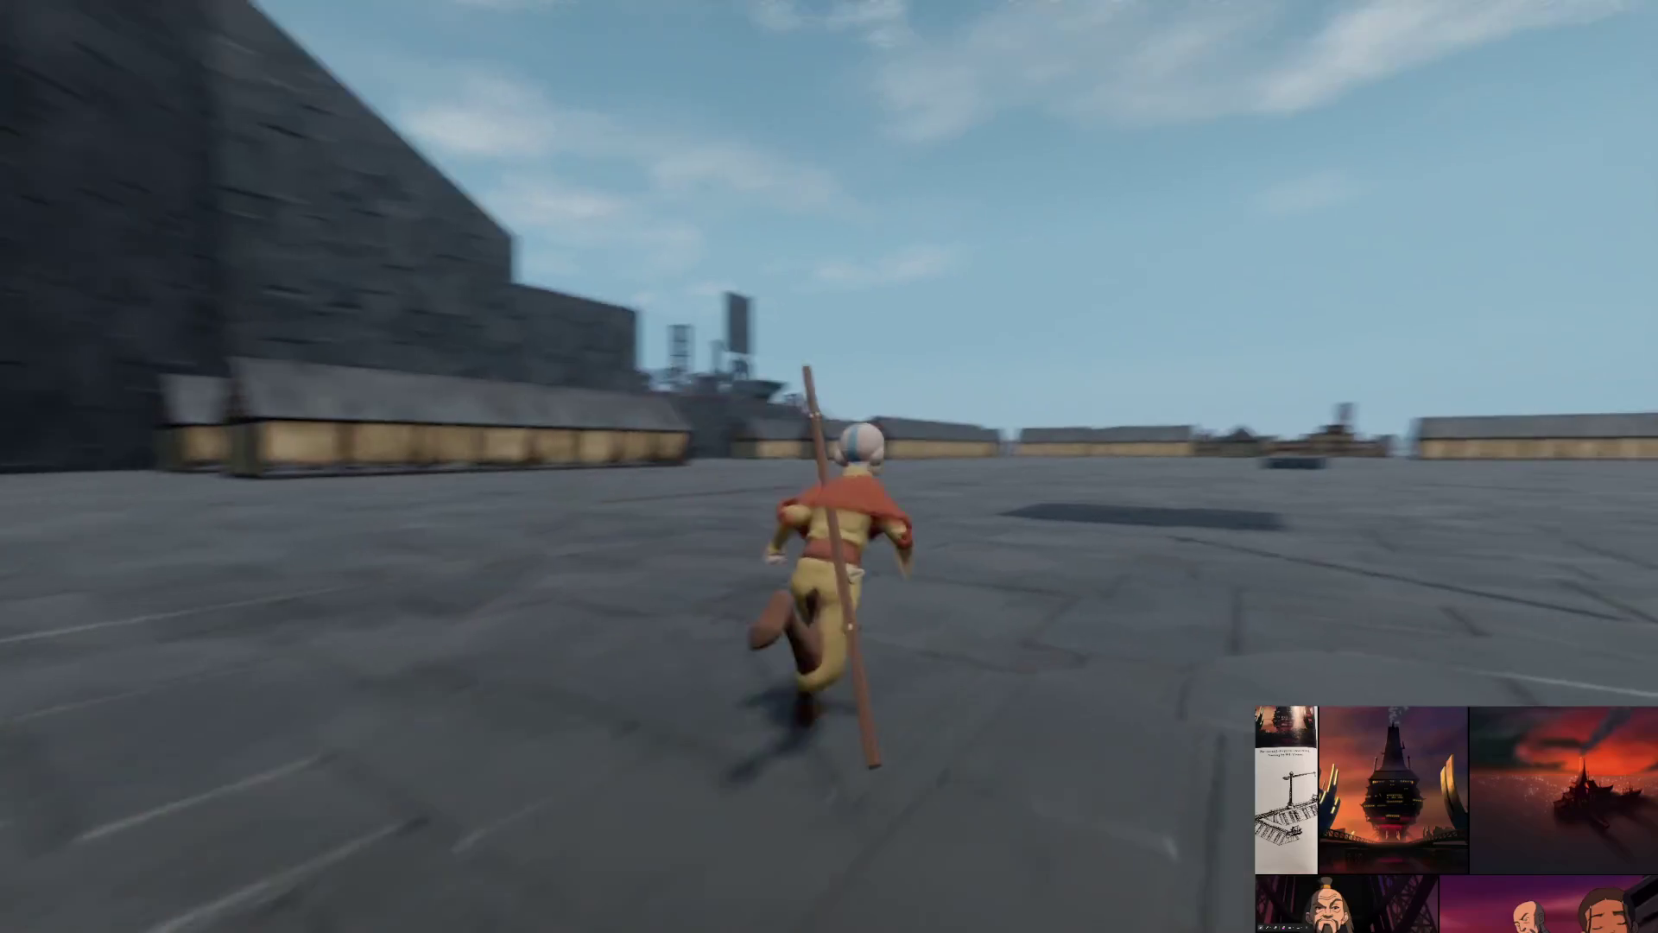
- Jump toward the sheds, climb into the curtained sleeping hall, then jump back out to the plaza
{"action": "key", "text": "space"}
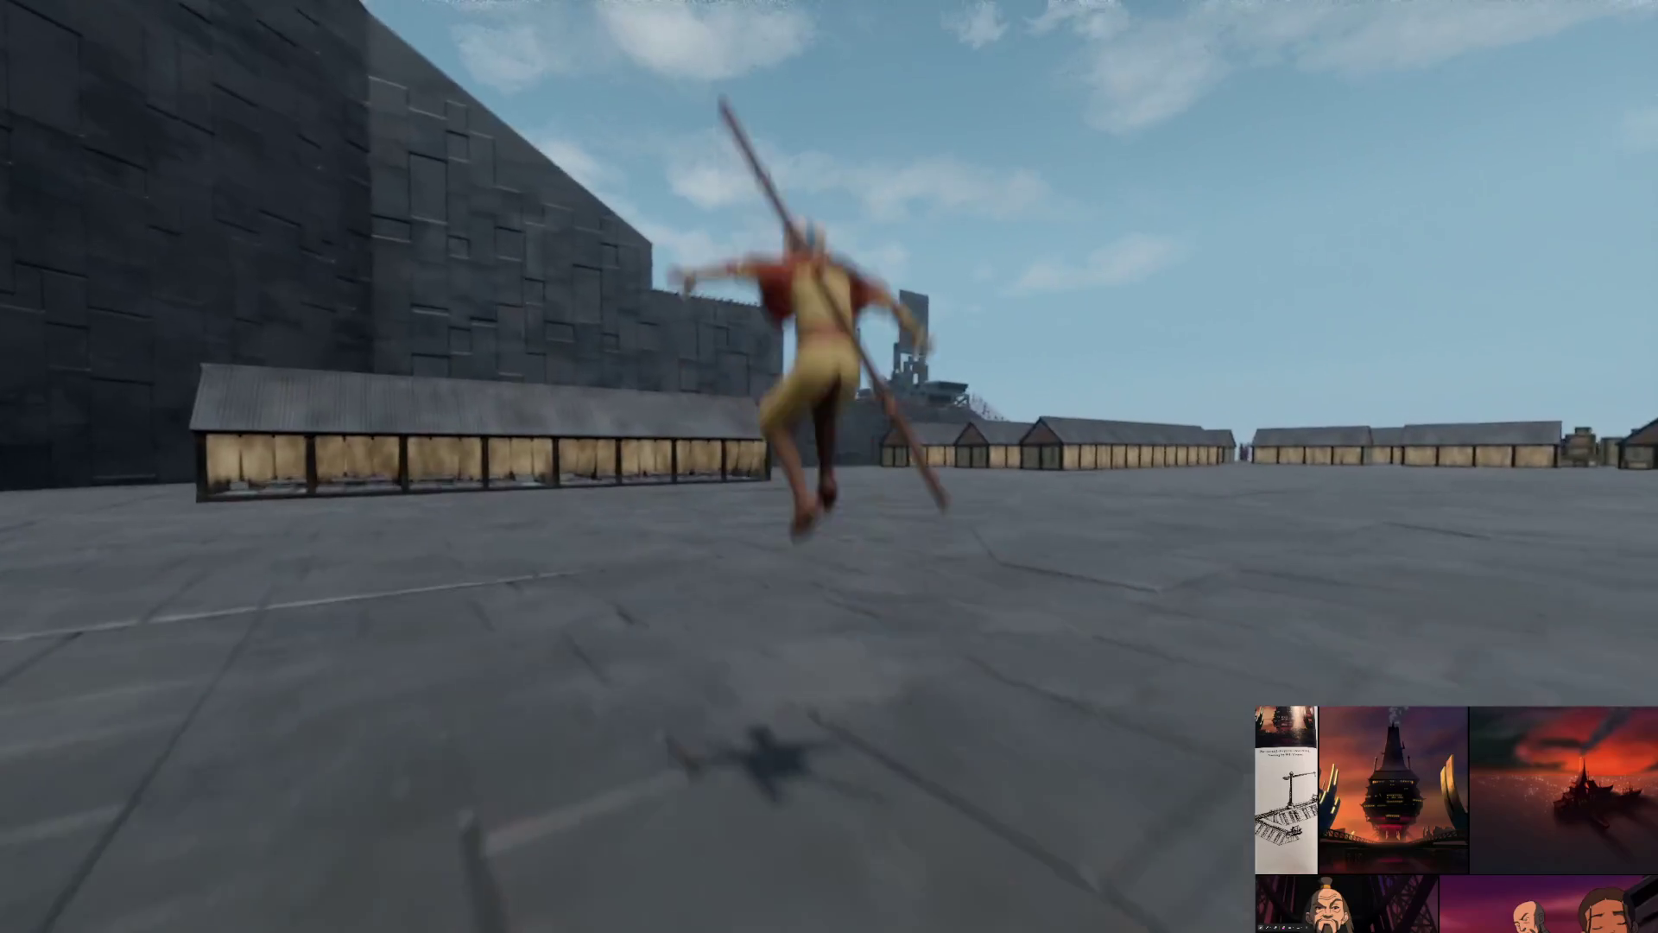
{"action": "key", "text": "w"}
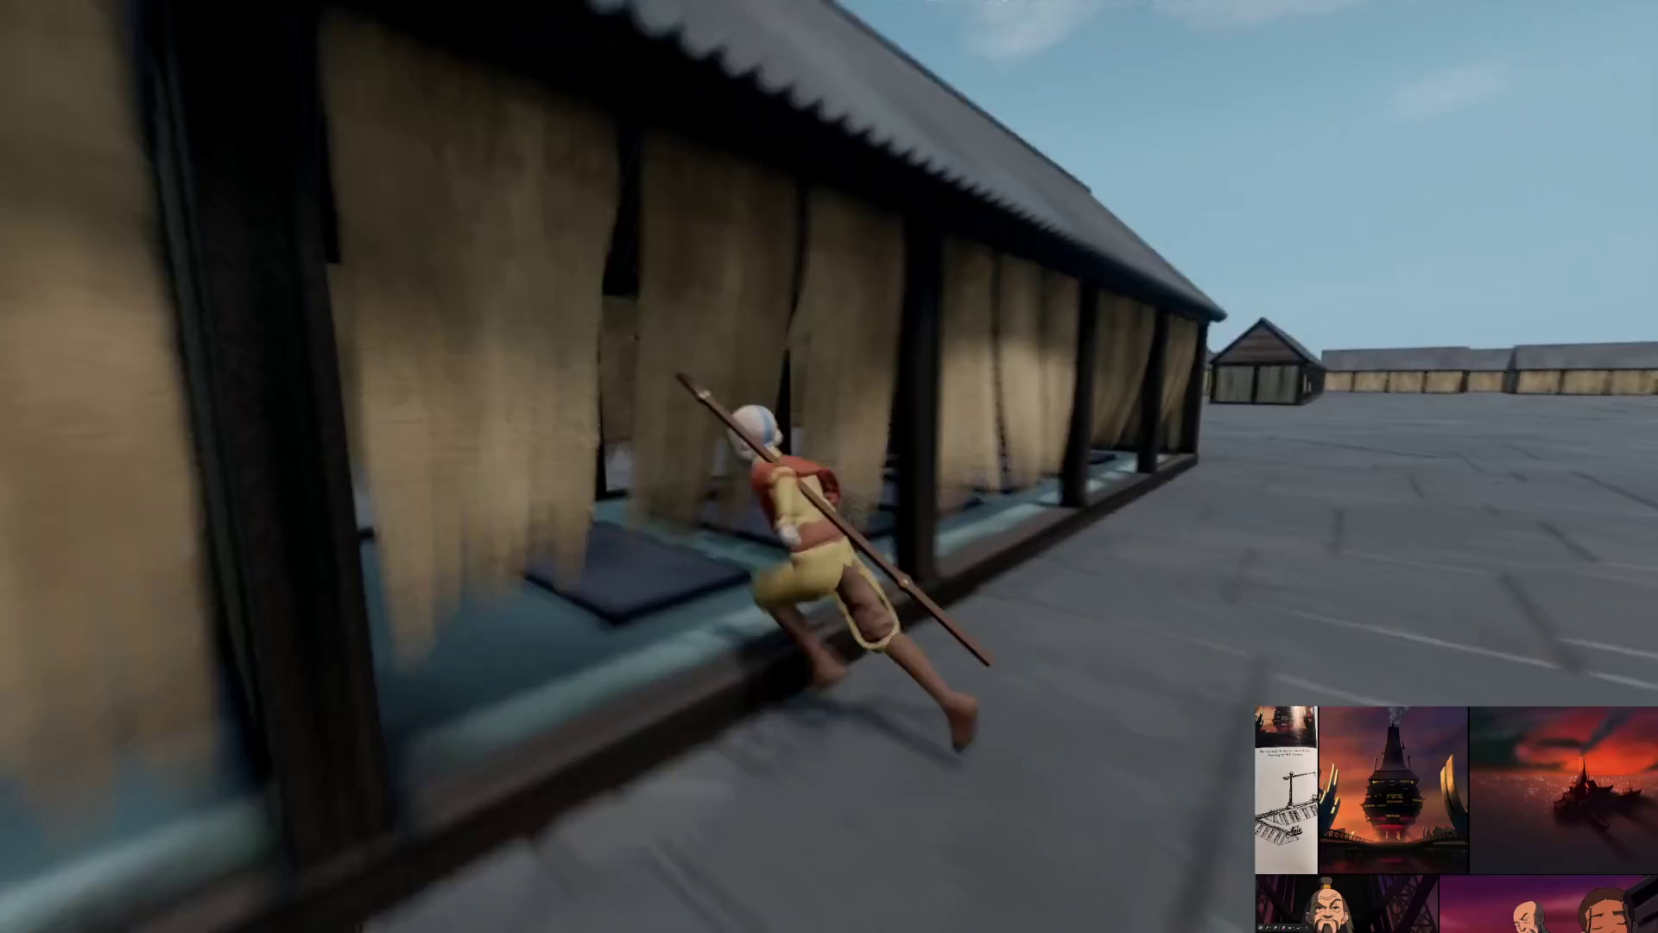
{"action": "key", "text": "w"}
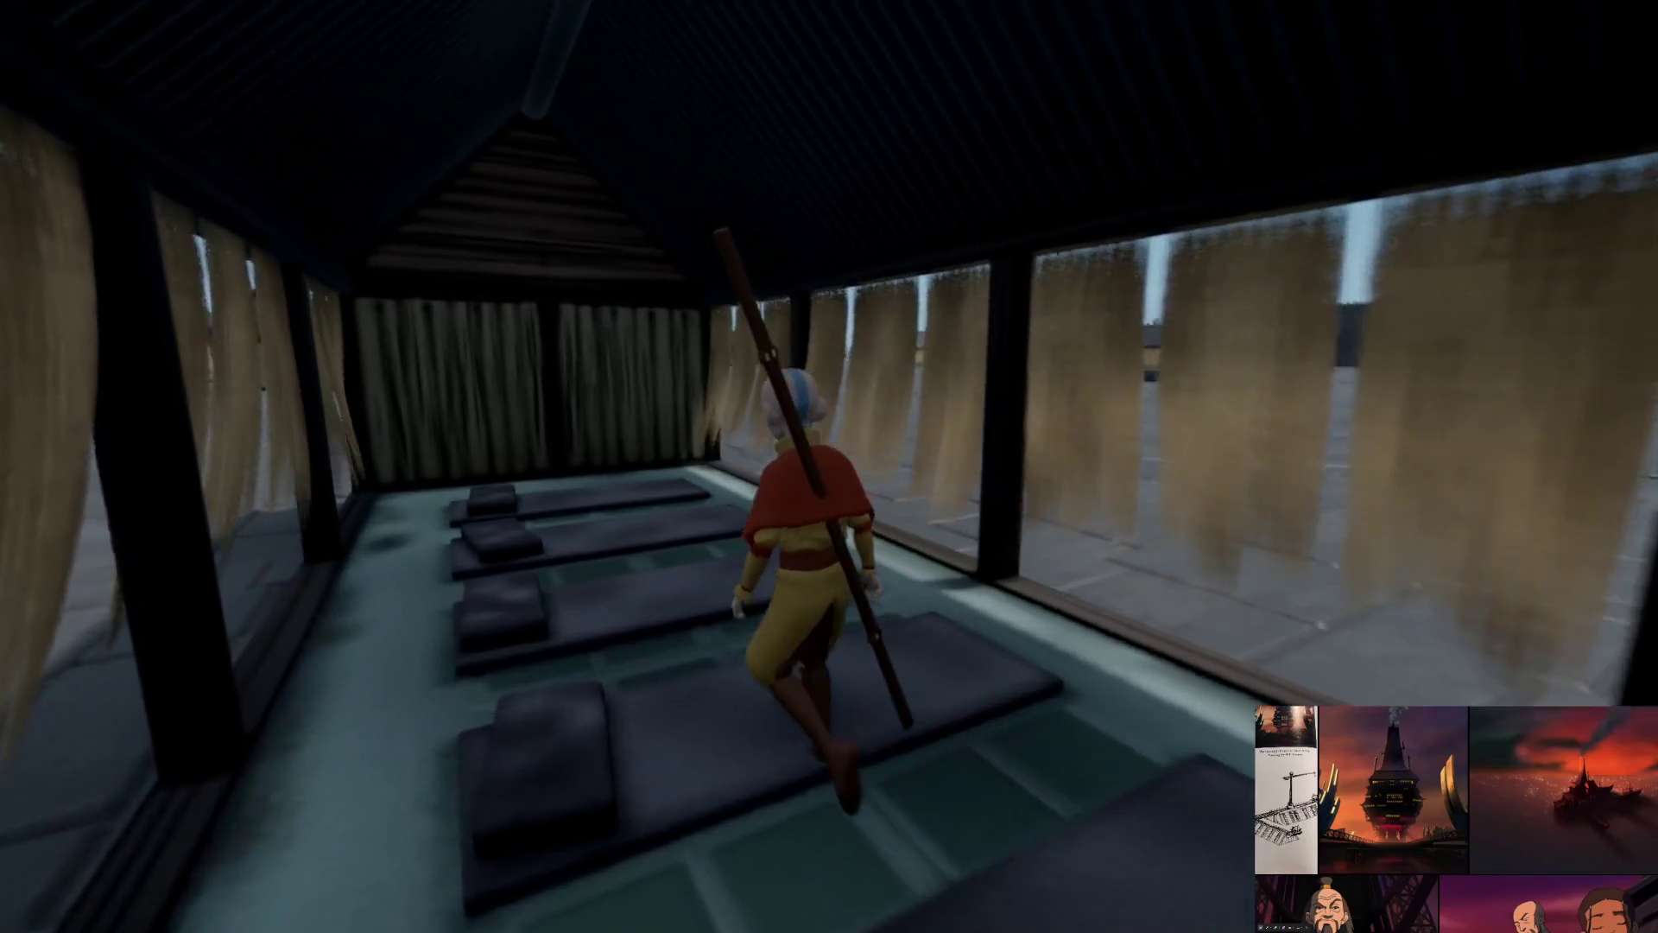
{"action": "key", "text": "w"}
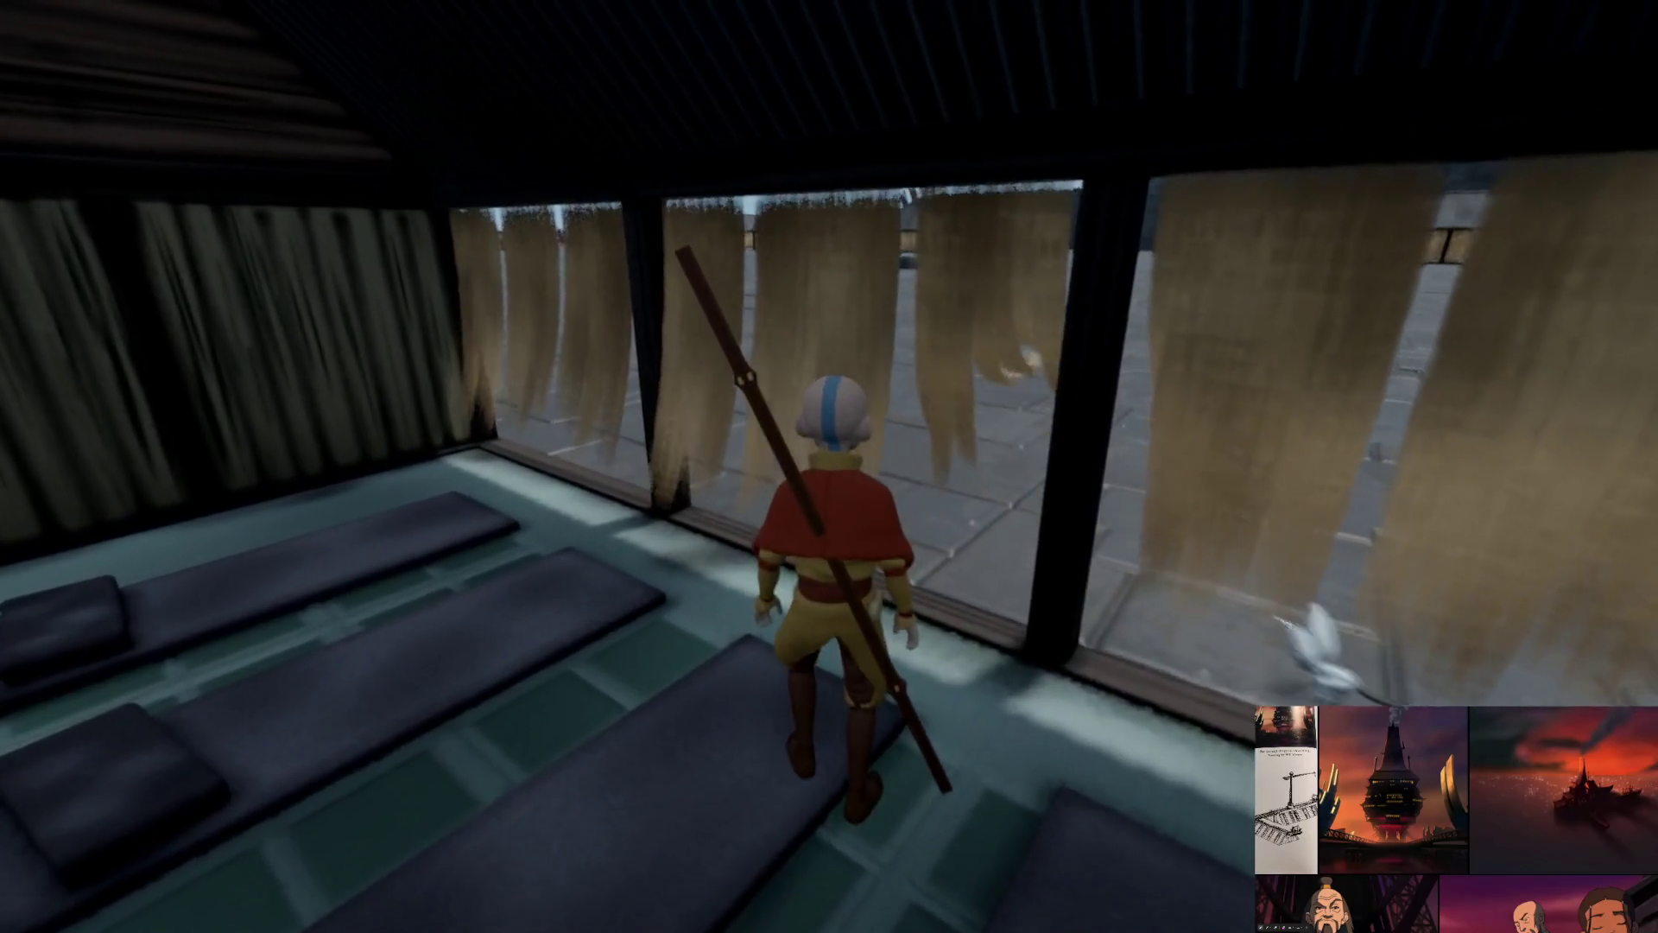
{"action": "key", "text": "w"}
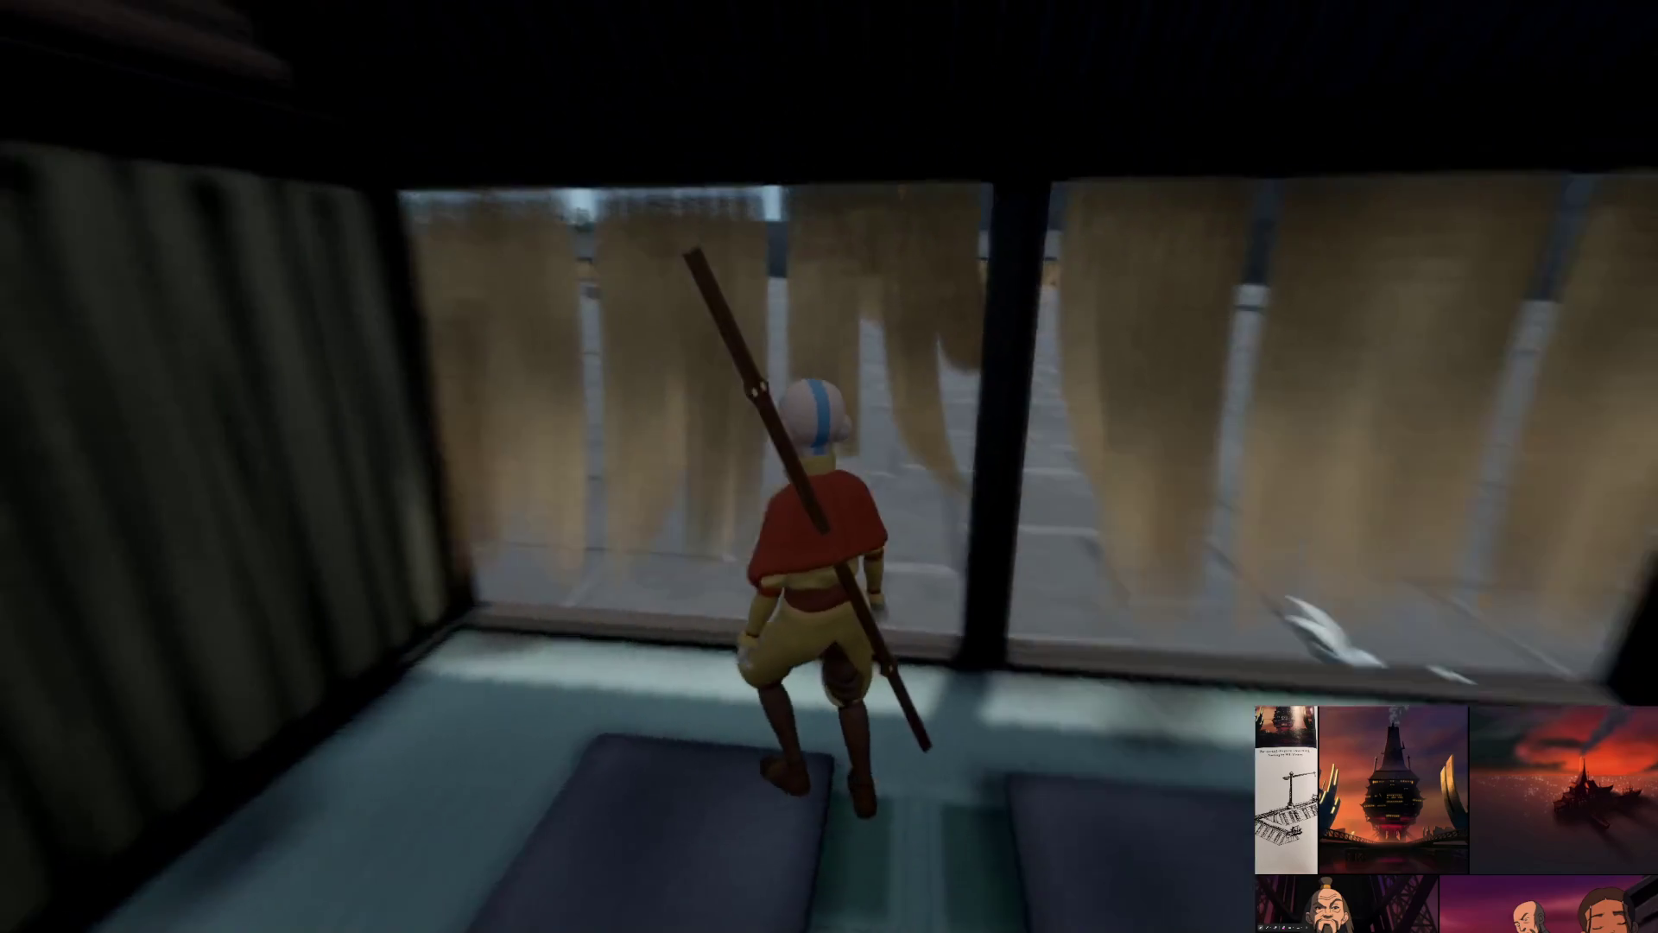
- Quick Save the Prison Rig (Imprisoned) level online as PRIVATE, then exit to My Creations
{"action": "key", "text": "Escape"}
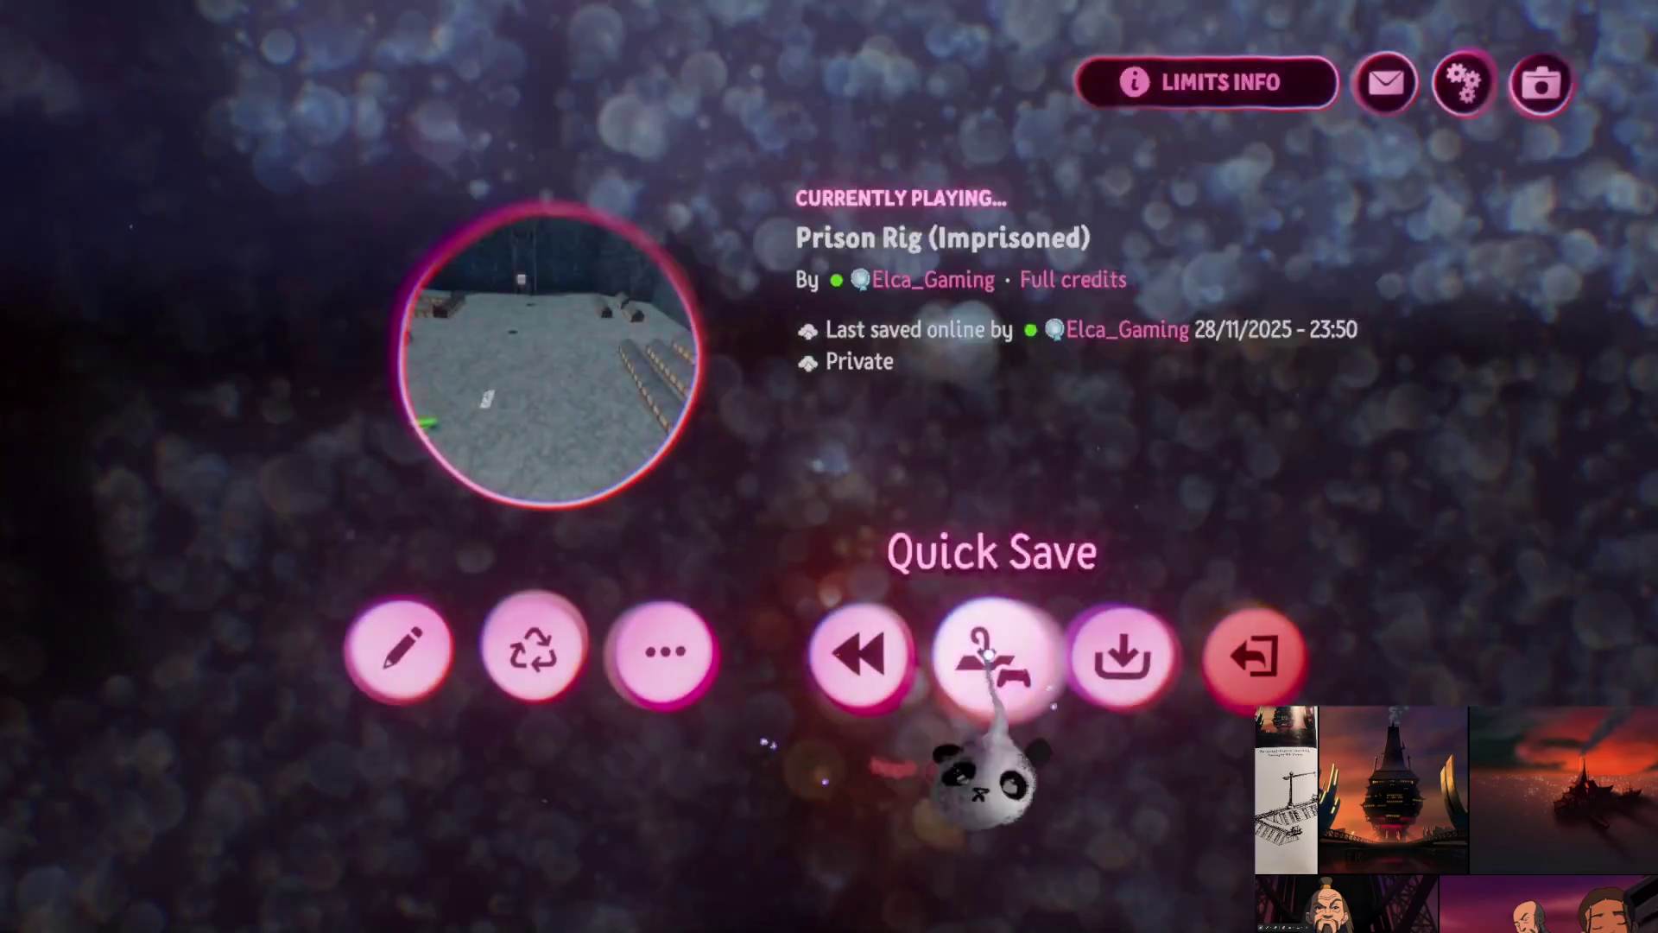
{"action": "left_click", "coordinate": [1121, 652]}
{"action": "left_click", "coordinate": [1373, 473]}
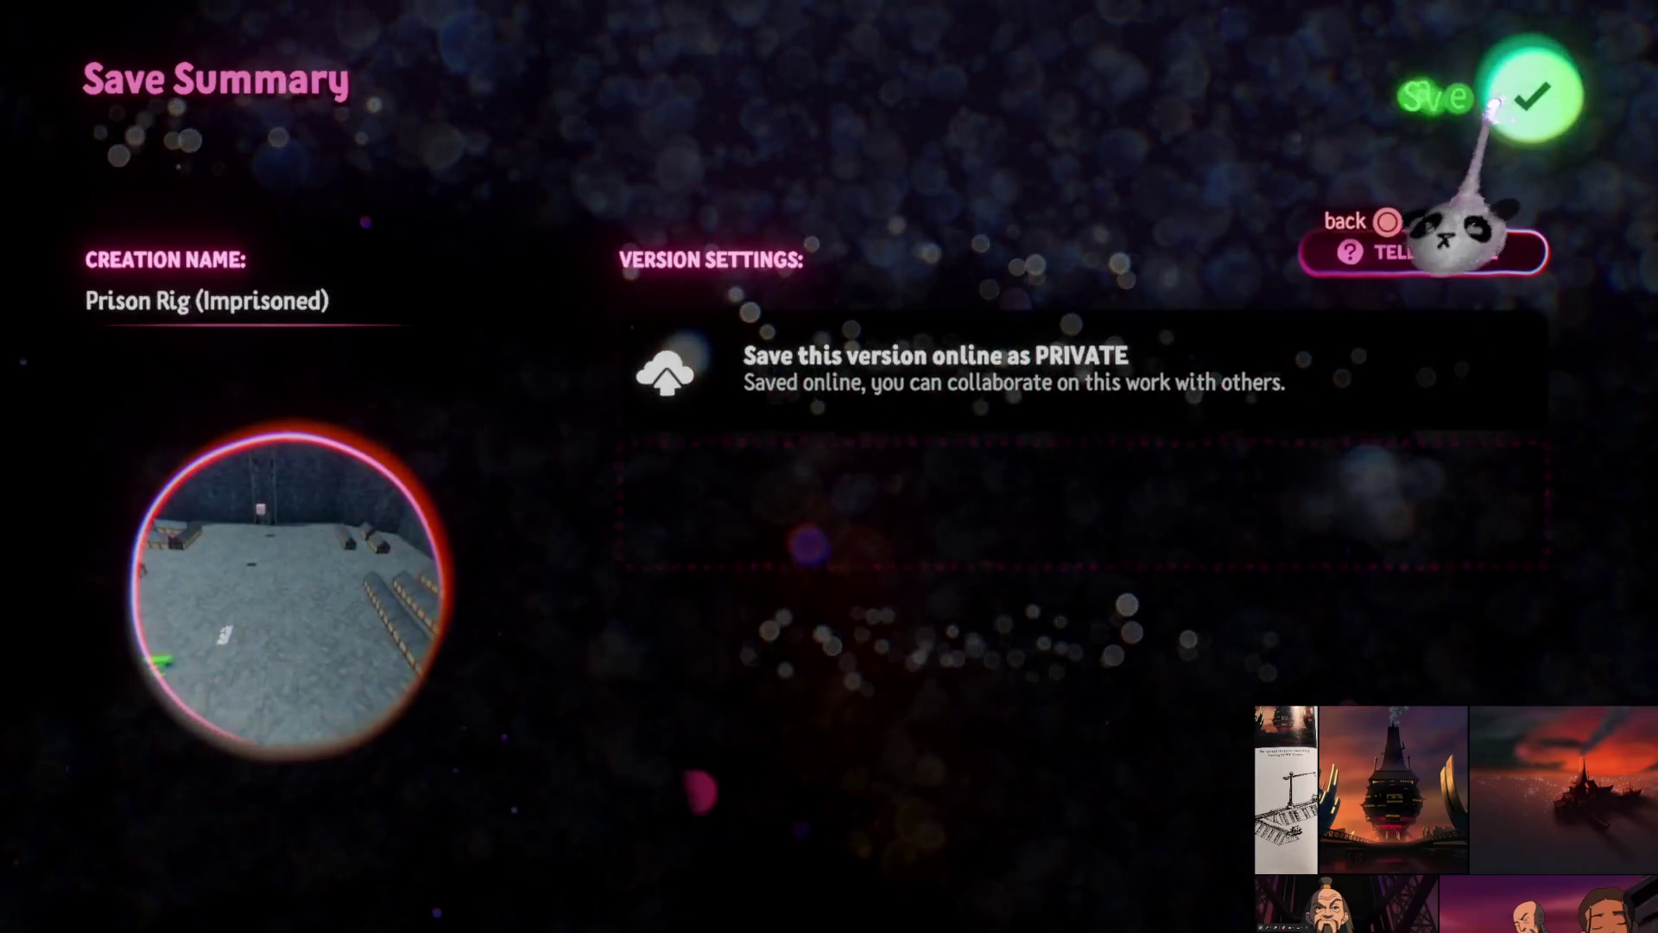
{"action": "left_click", "coordinate": [1517, 100]}
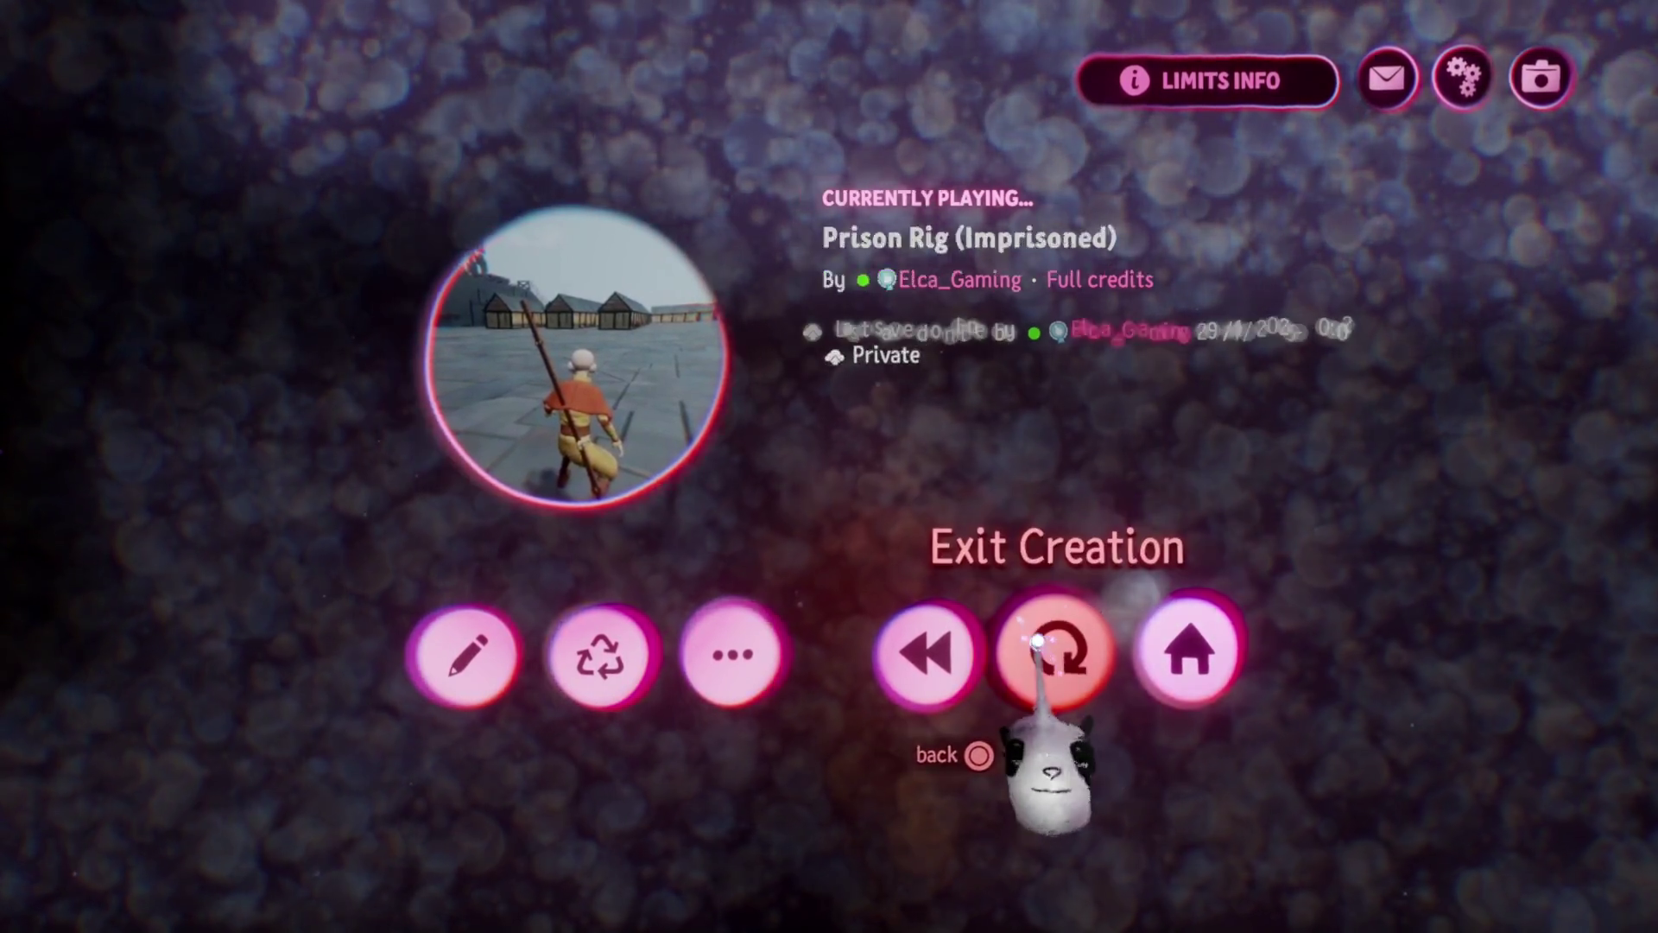
{"action": "left_click", "coordinate": [1055, 635]}
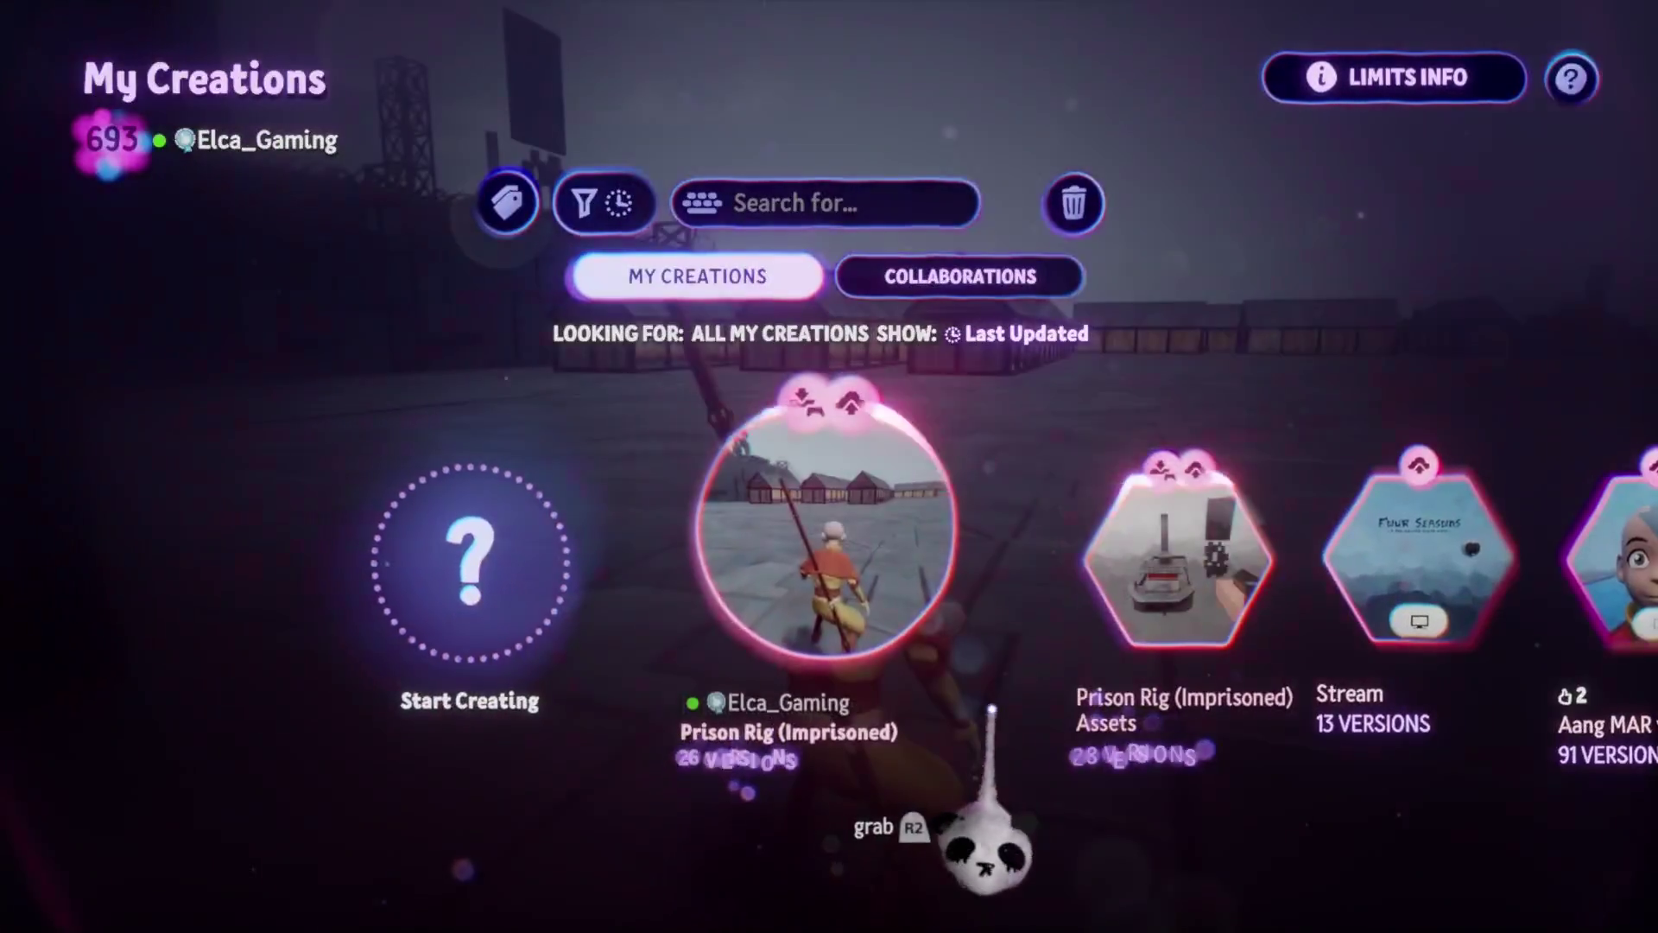
- Open the Prison Rig (Imprisoned) Assets creation for editing and leave paint mode
{"action": "left_click", "coordinate": [1200, 561]}
{"action": "left_click", "coordinate": [741, 734]}
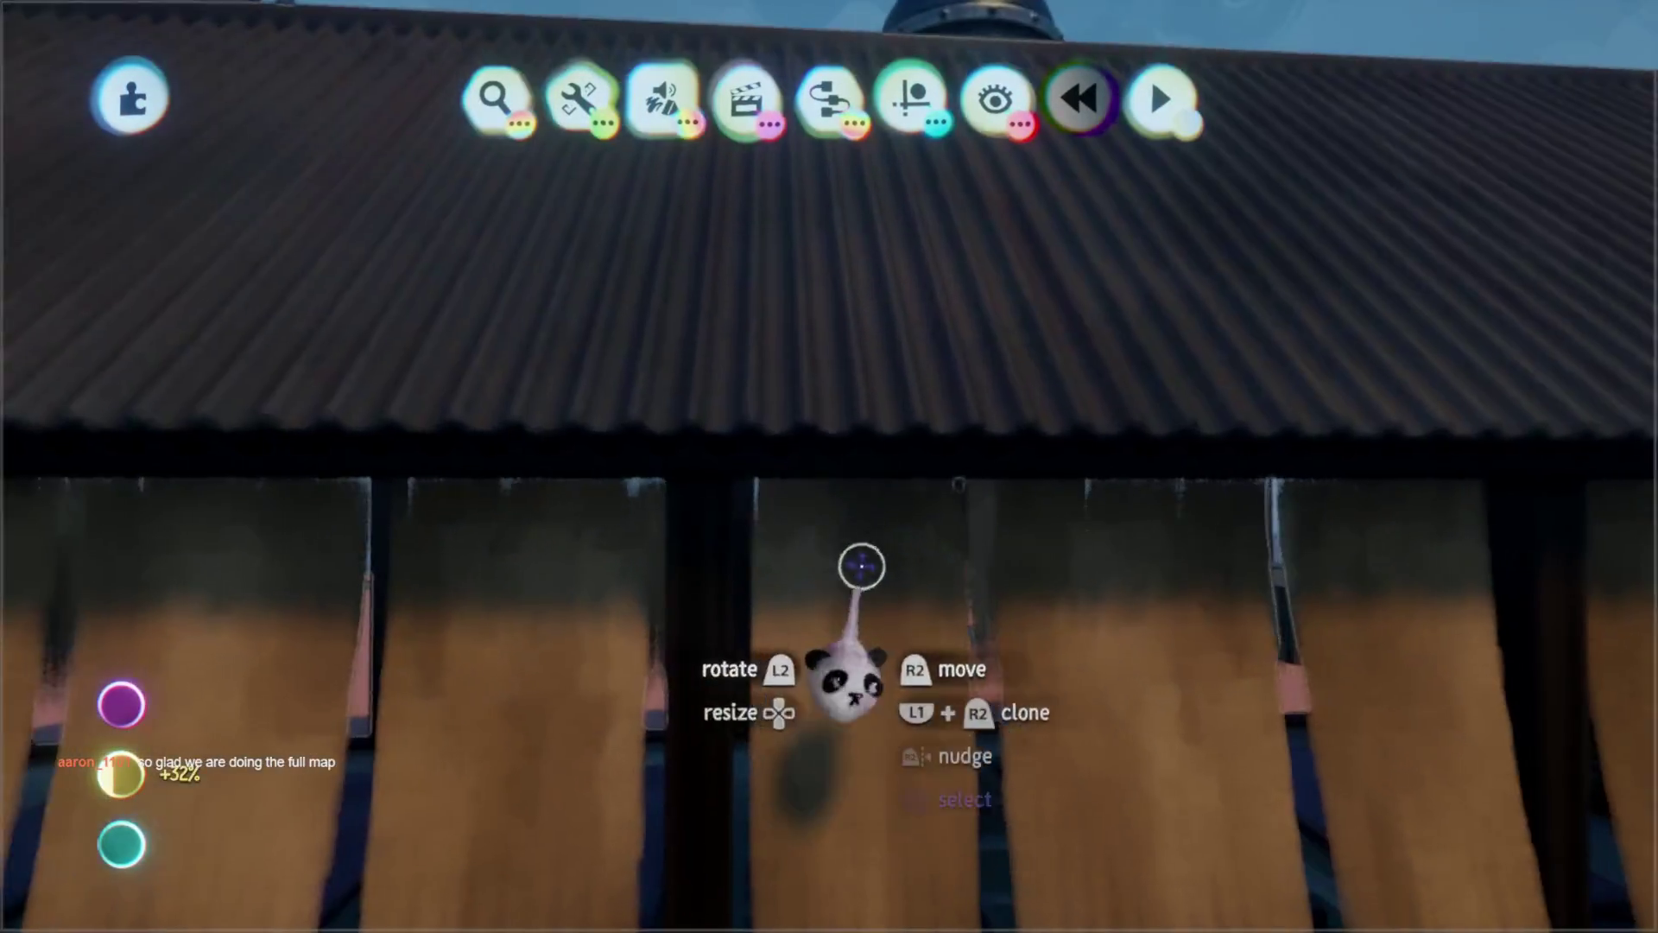
{"action": "key", "text": "Escape"}
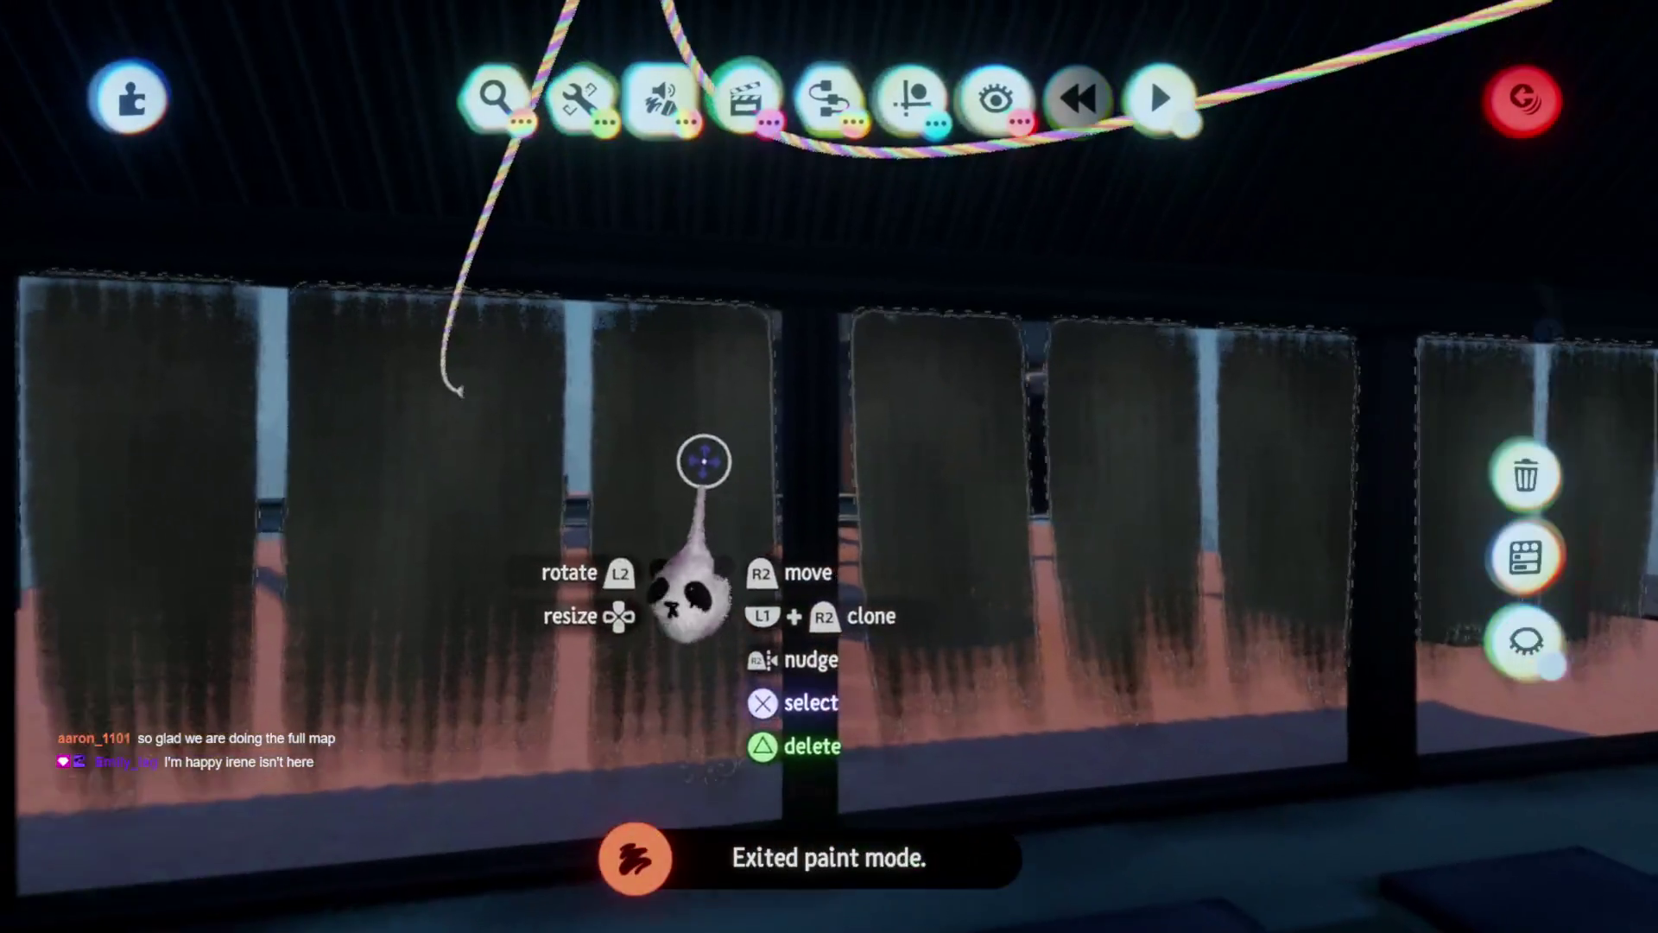
- Enable a snapping guide from the Guides row for placing pieces
{"action": "left_click", "coordinate": [704, 463]}
{"action": "left_click", "coordinate": [907, 99]}
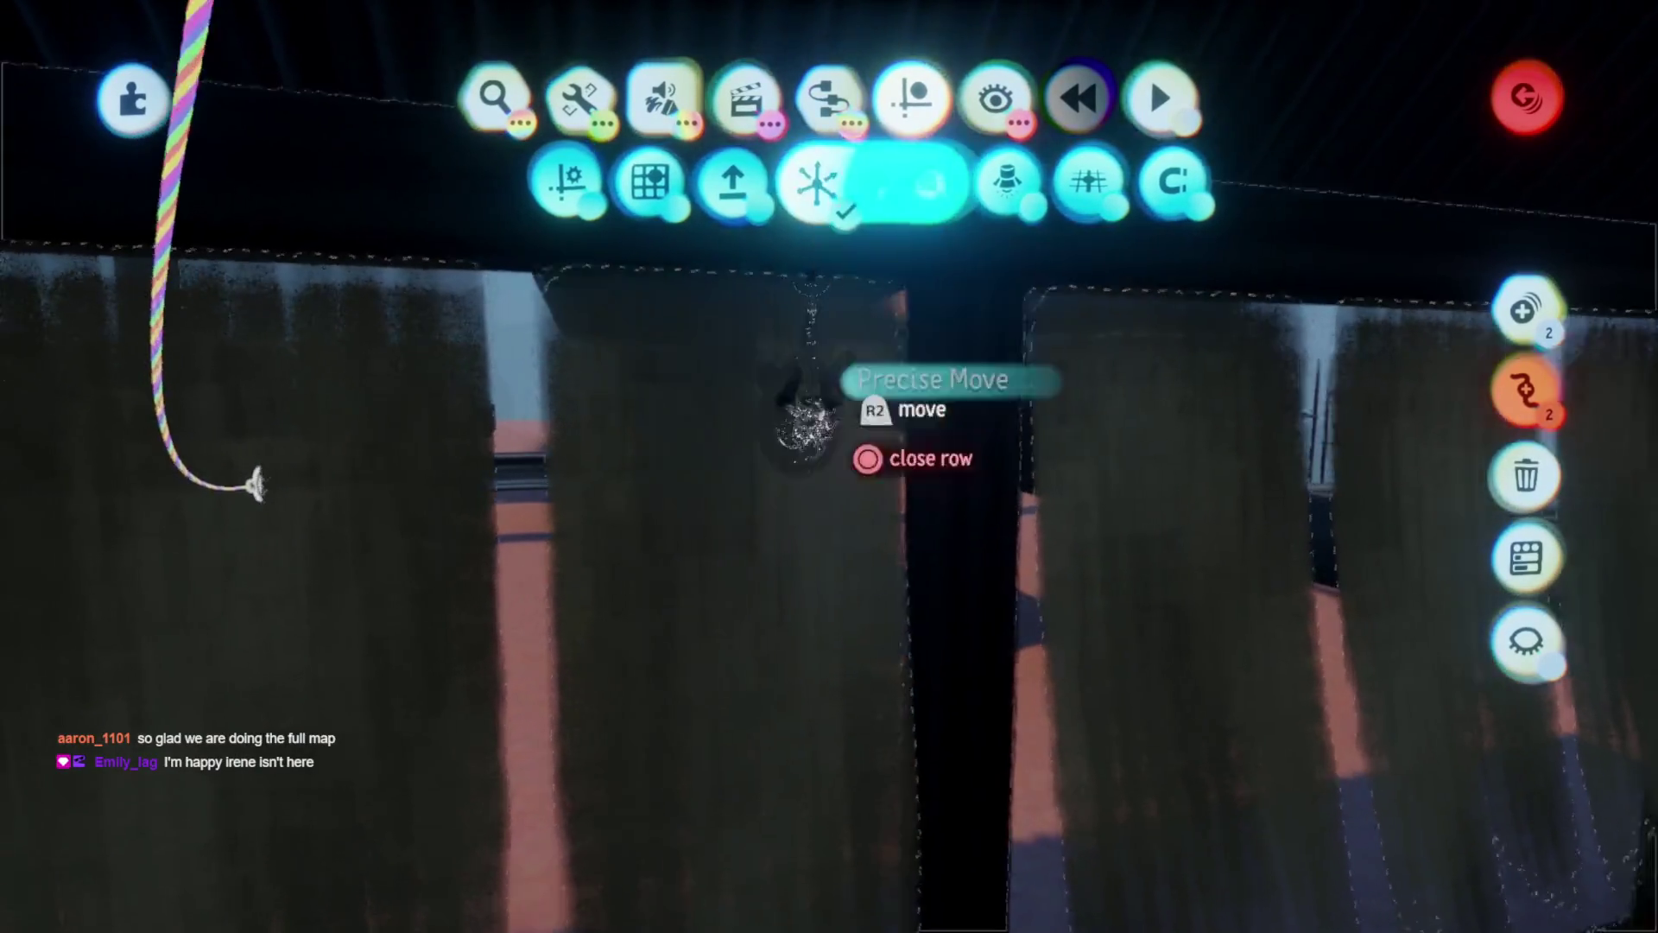
{"action": "left_click", "coordinate": [829, 181]}
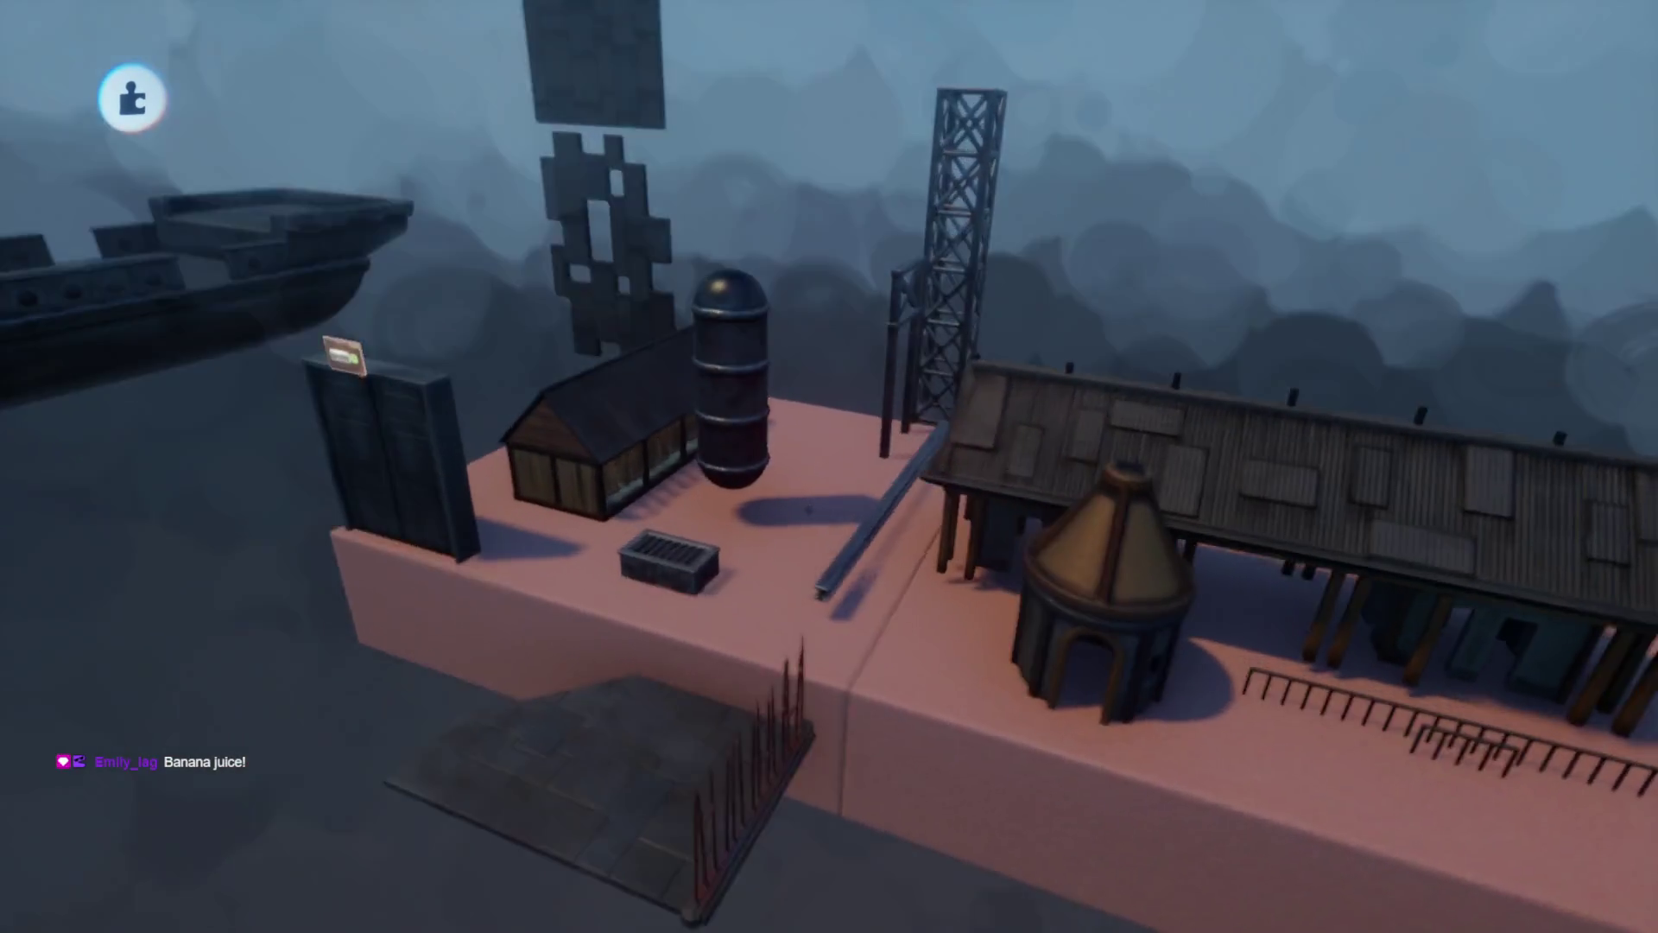
- Make the door slightly rougher, to about 53% roughness
{"action": "key", "text": "Escape"}
{"action": "key", "text": "Escape"}
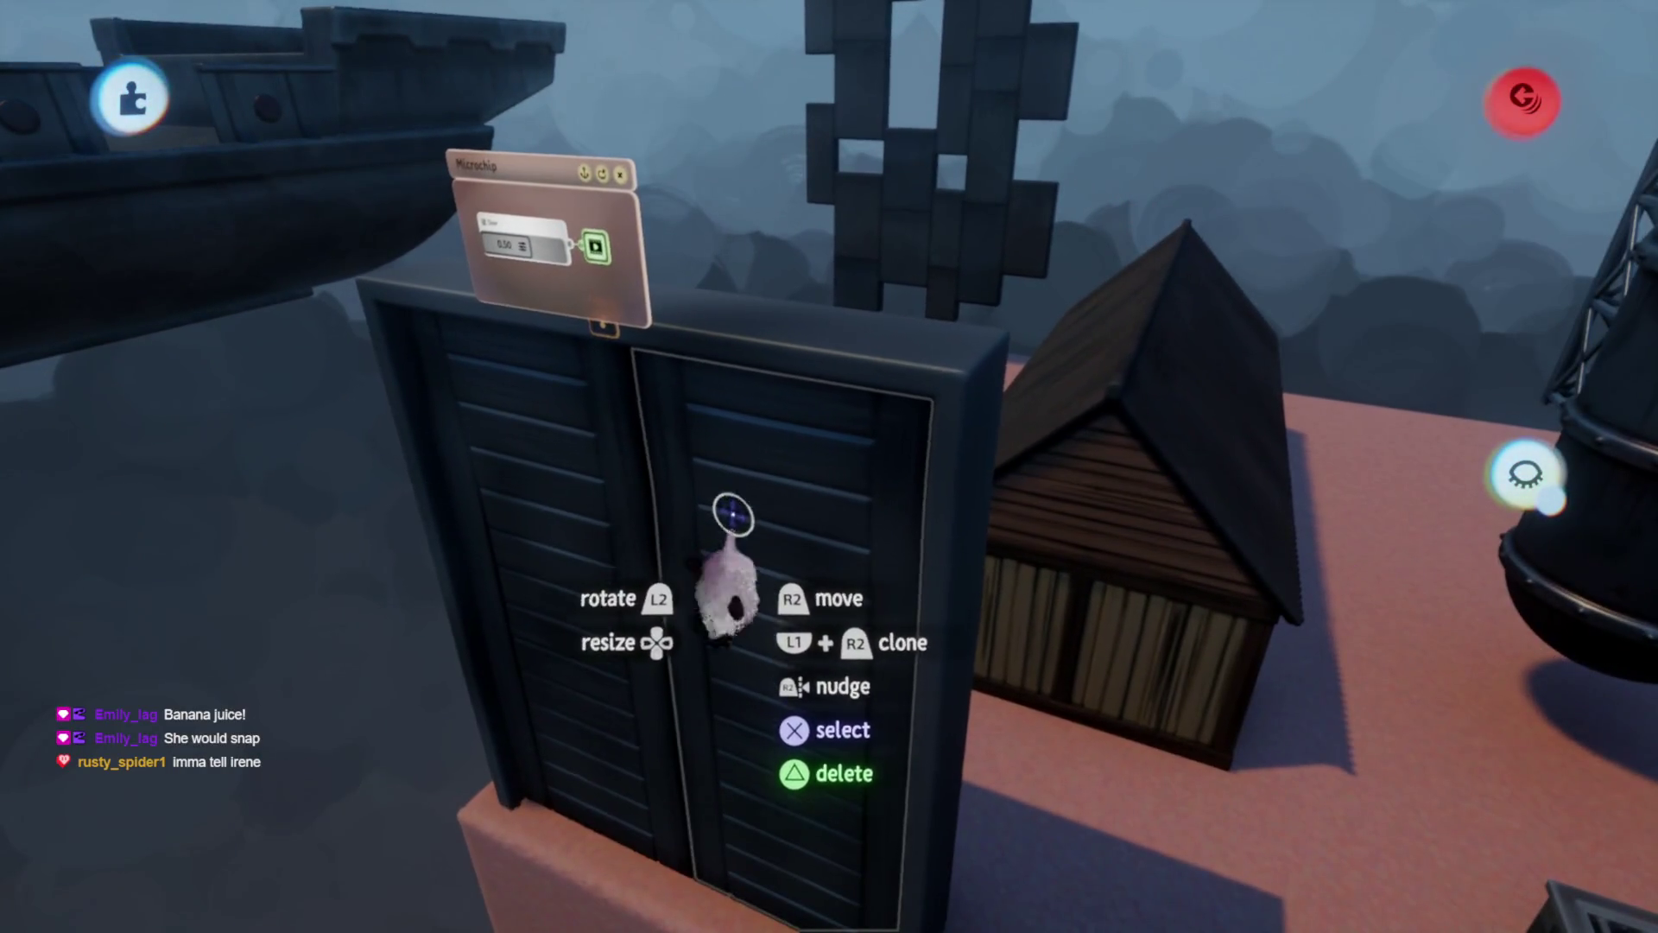
{"action": "key", "text": "Escape"}
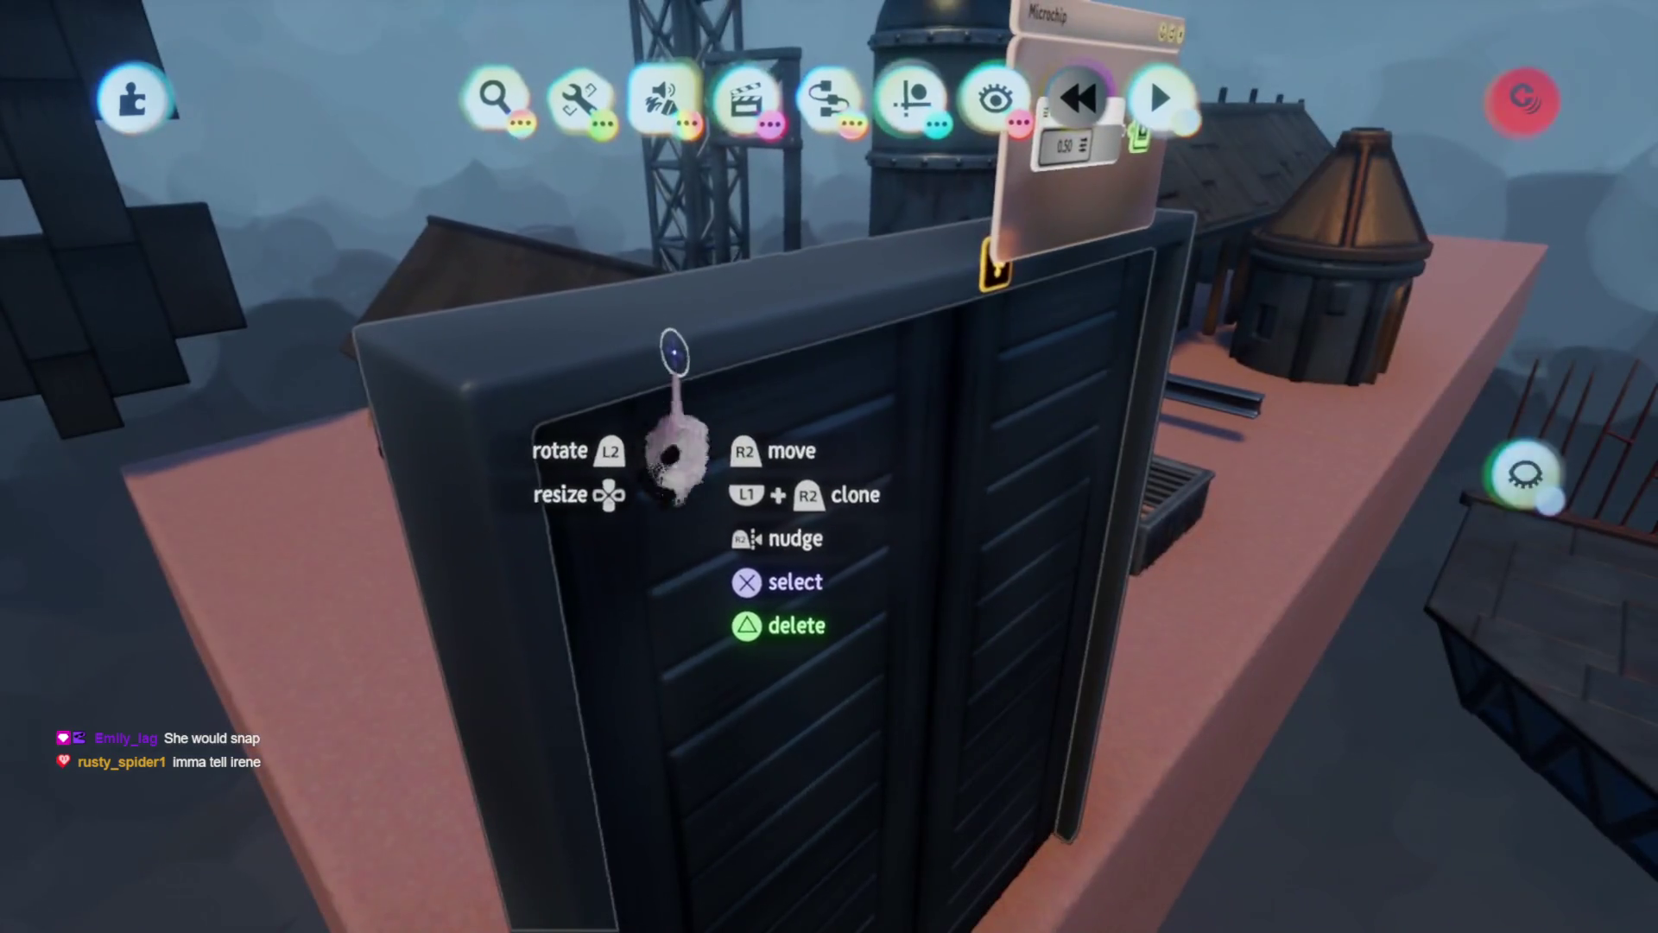
{"action": "left_click", "coordinate": [676, 360]}
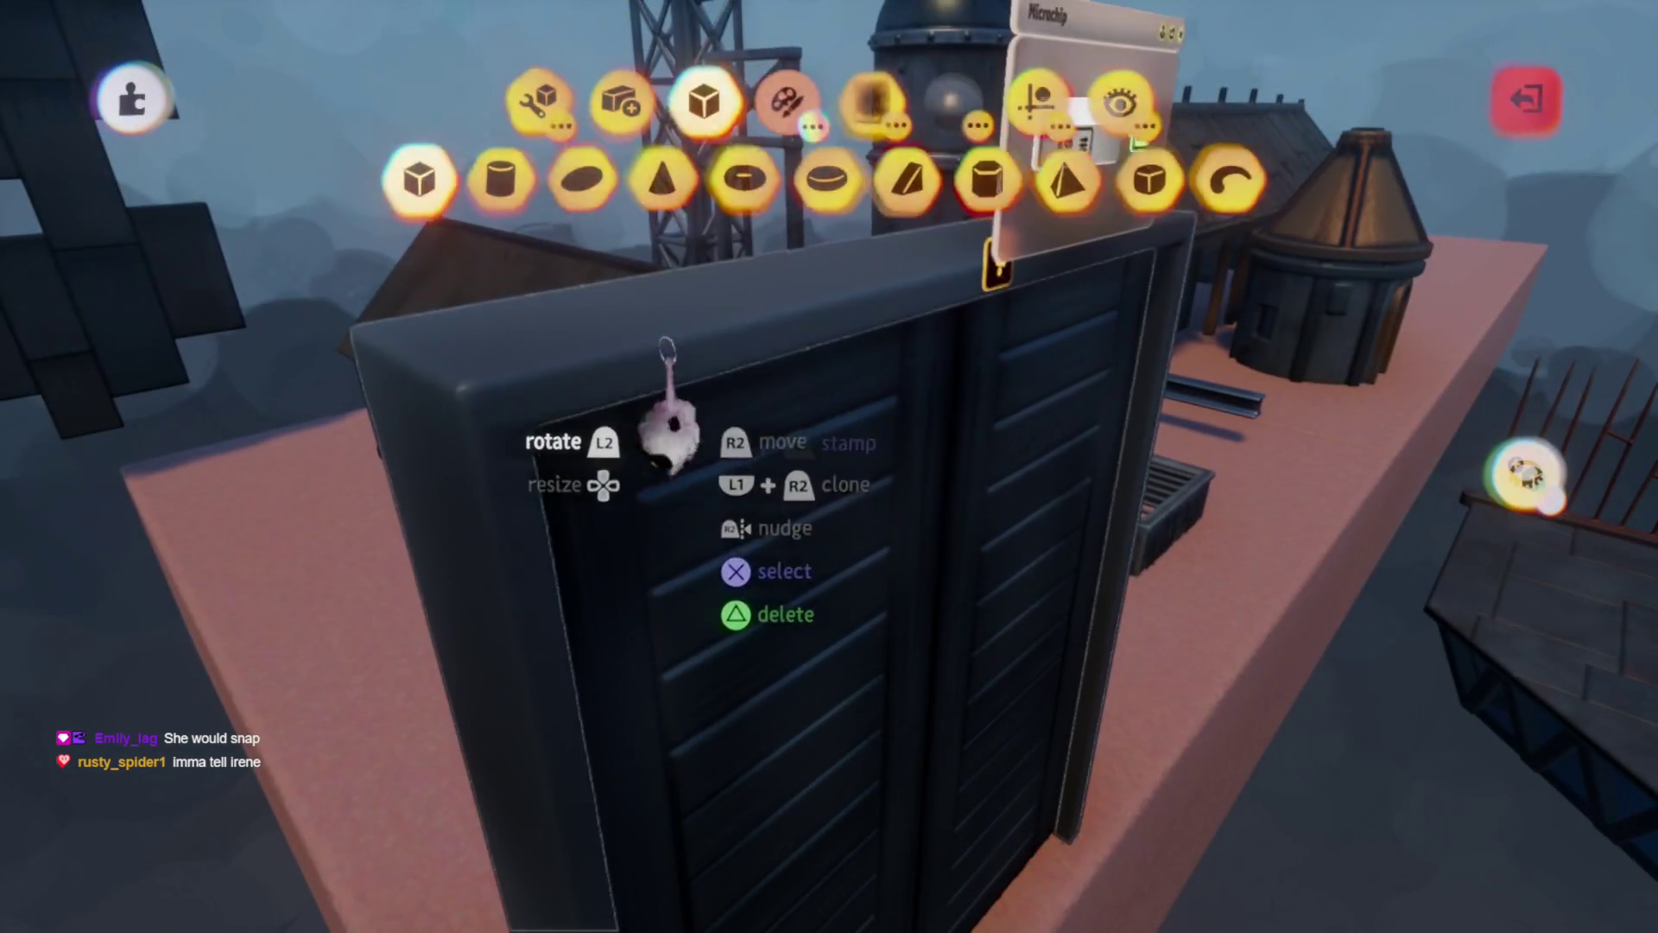
{"action": "mouse_move", "coordinate": [877, 529]}
{"action": "left_mouse_down"}
{"action": "mouse_move", "coordinate": [896, 500]}
{"action": "mouse_move", "coordinate": [883, 552]}
{"action": "mouse_move", "coordinate": [909, 557]}
{"action": "left_mouse_up"}
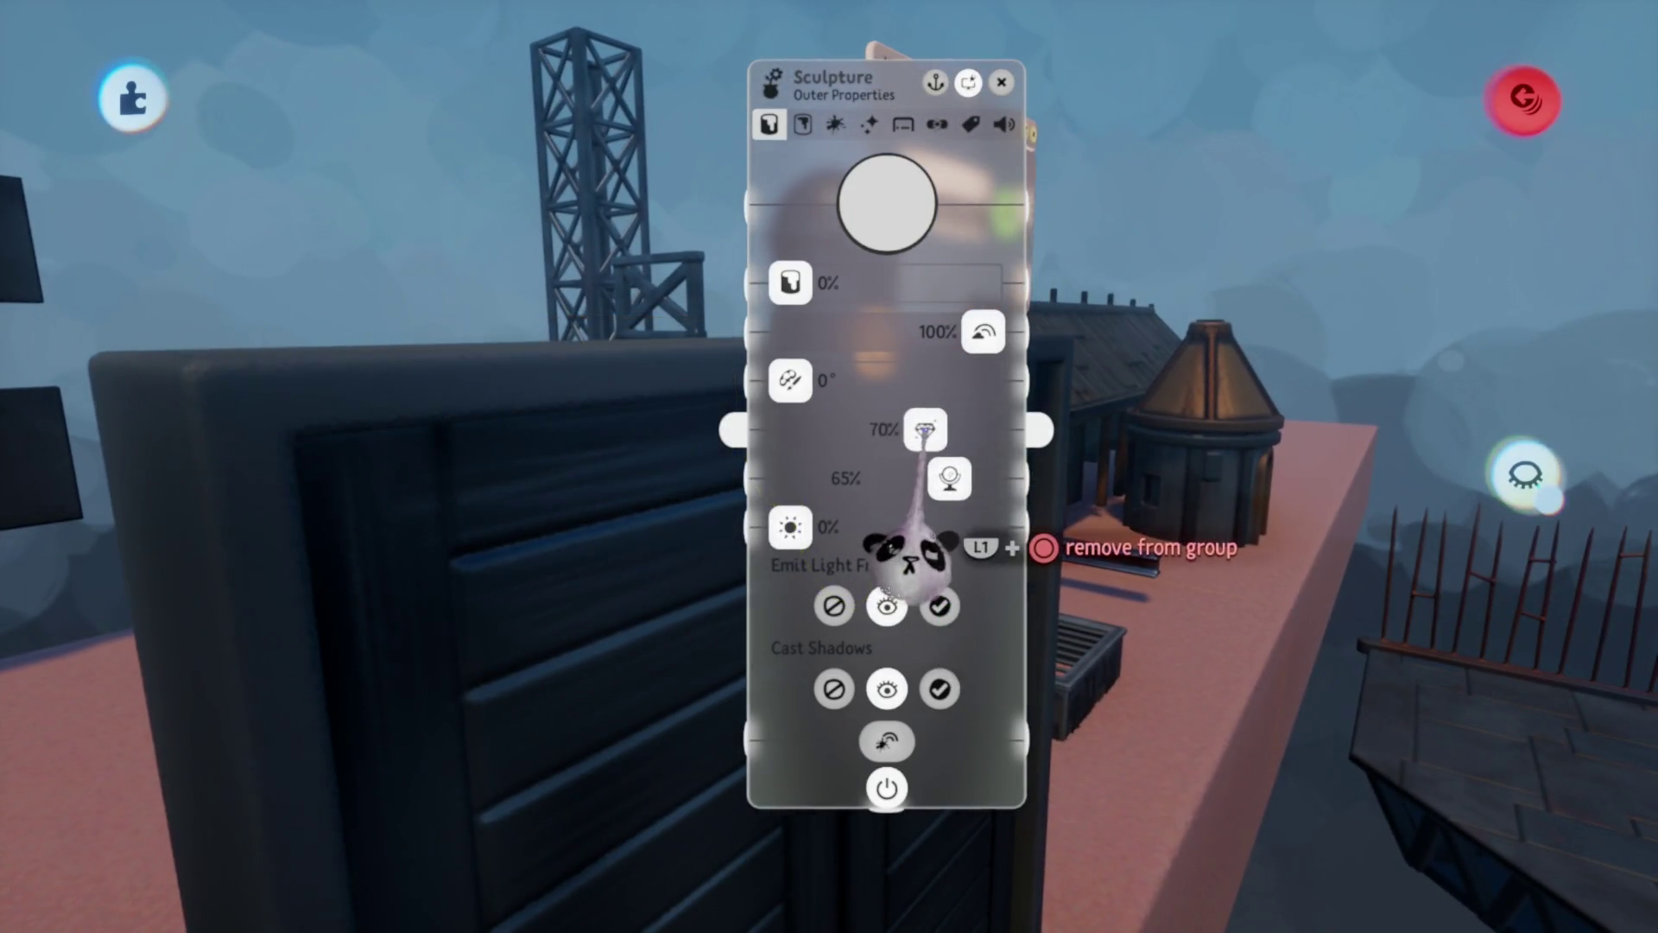
{"action": "key", "text": "Escape"}
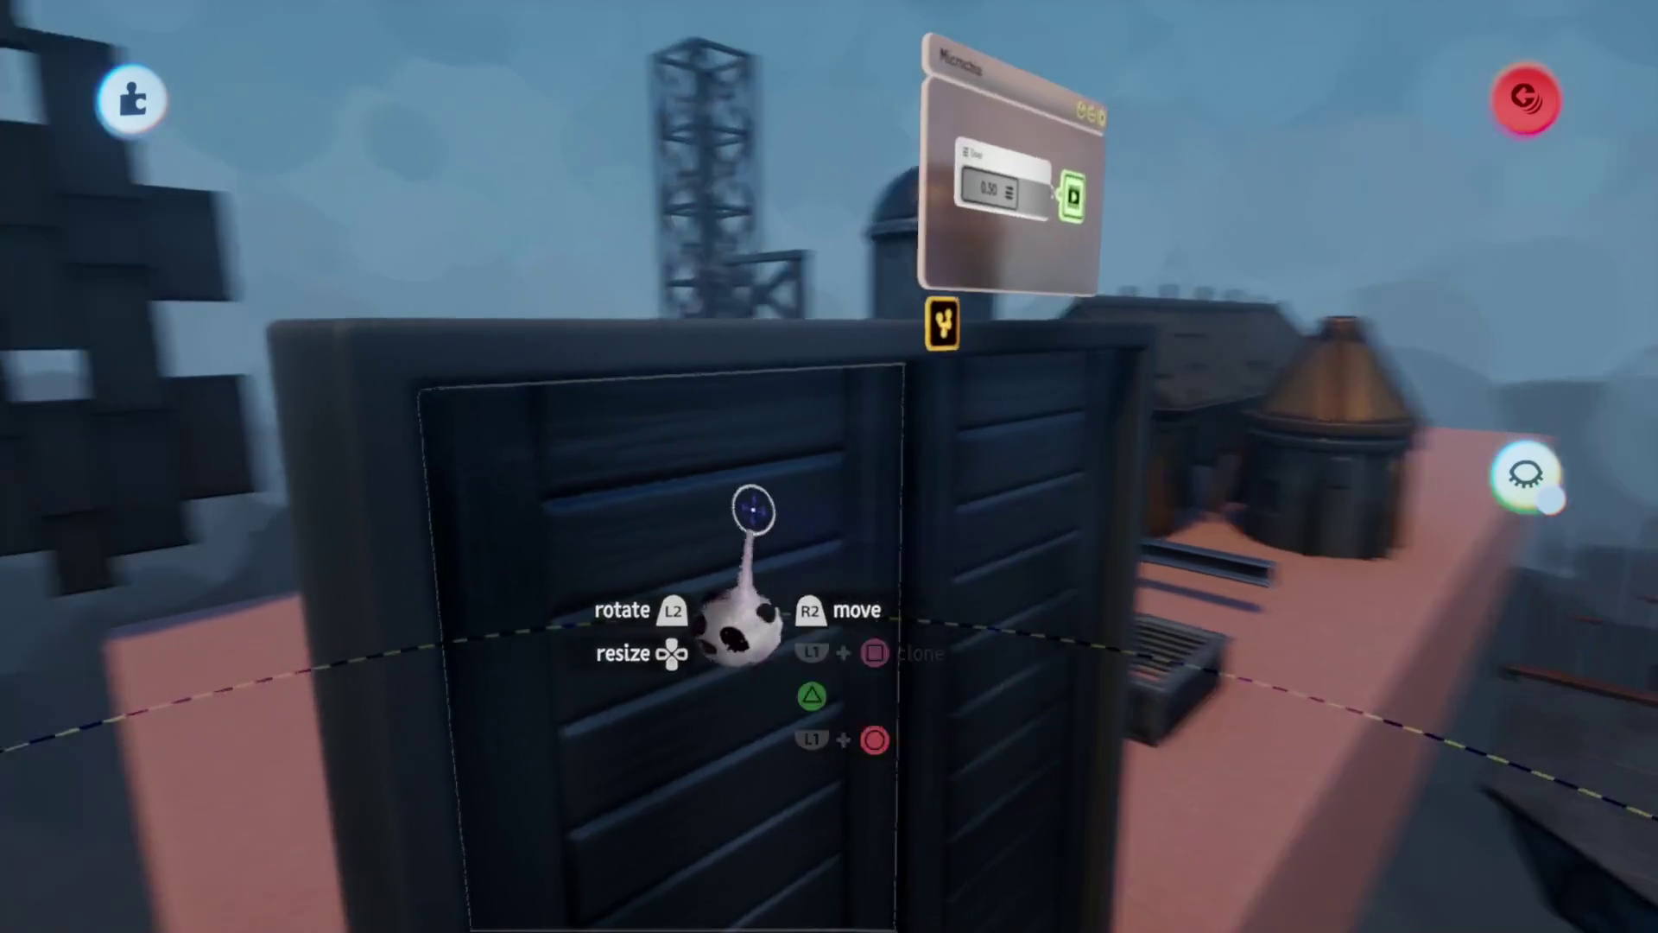
{"action": "key", "text": "Escape"}
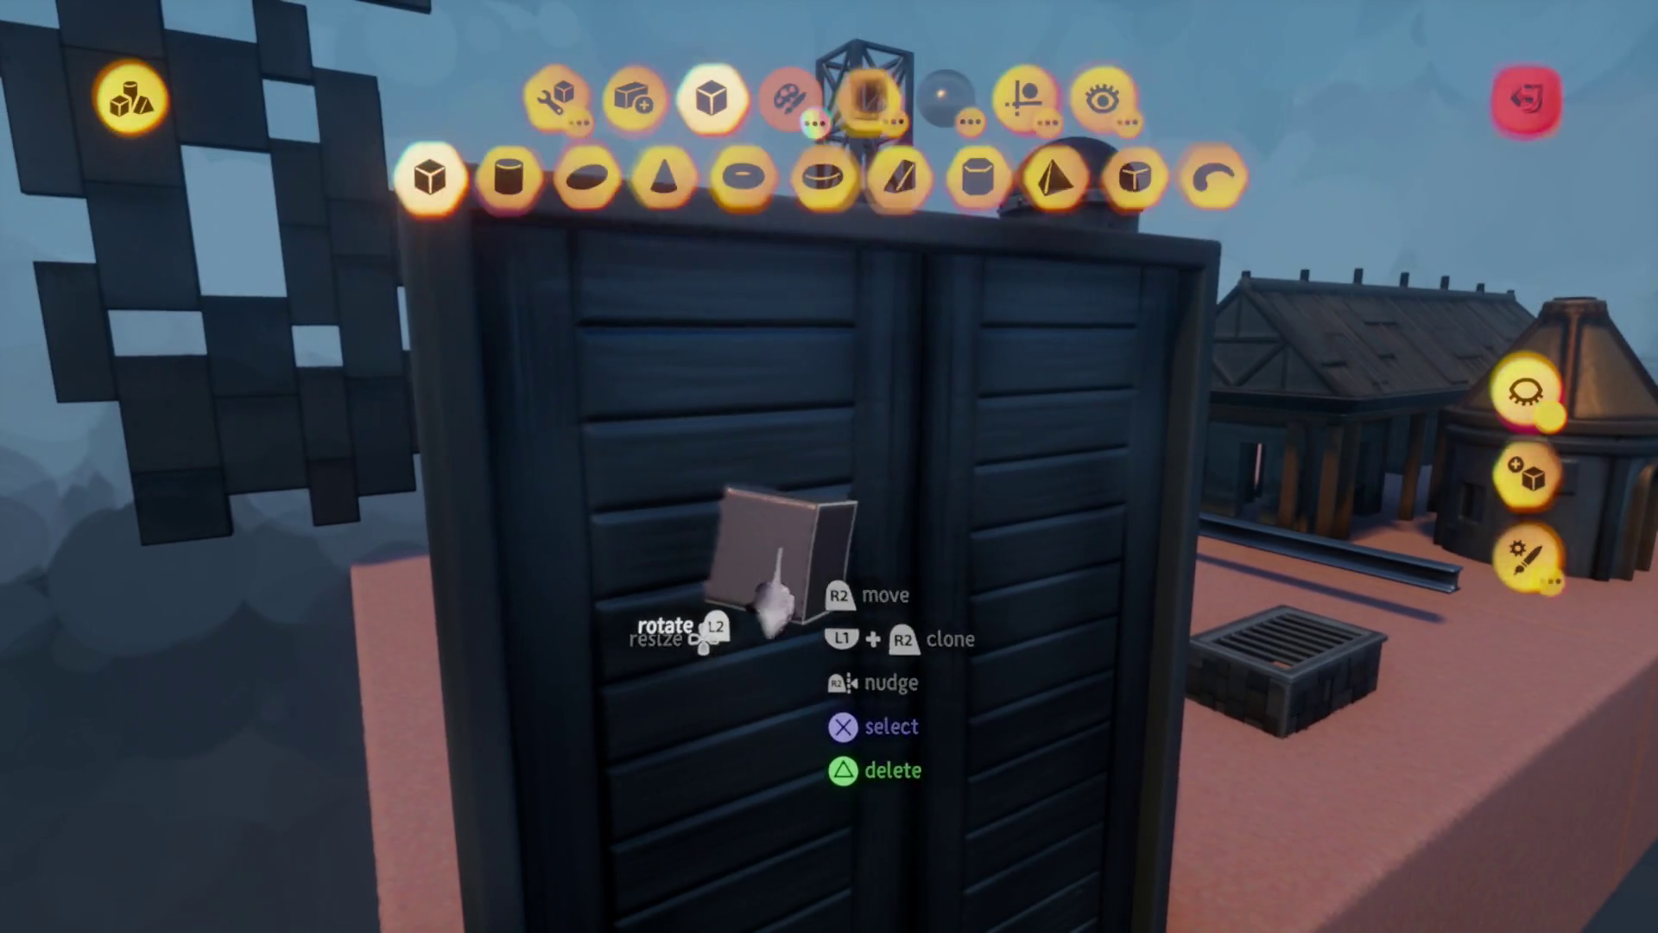
- Lower the left door panel's roughness from 72% to 69%
{"action": "left_click", "coordinate": [777, 548]}
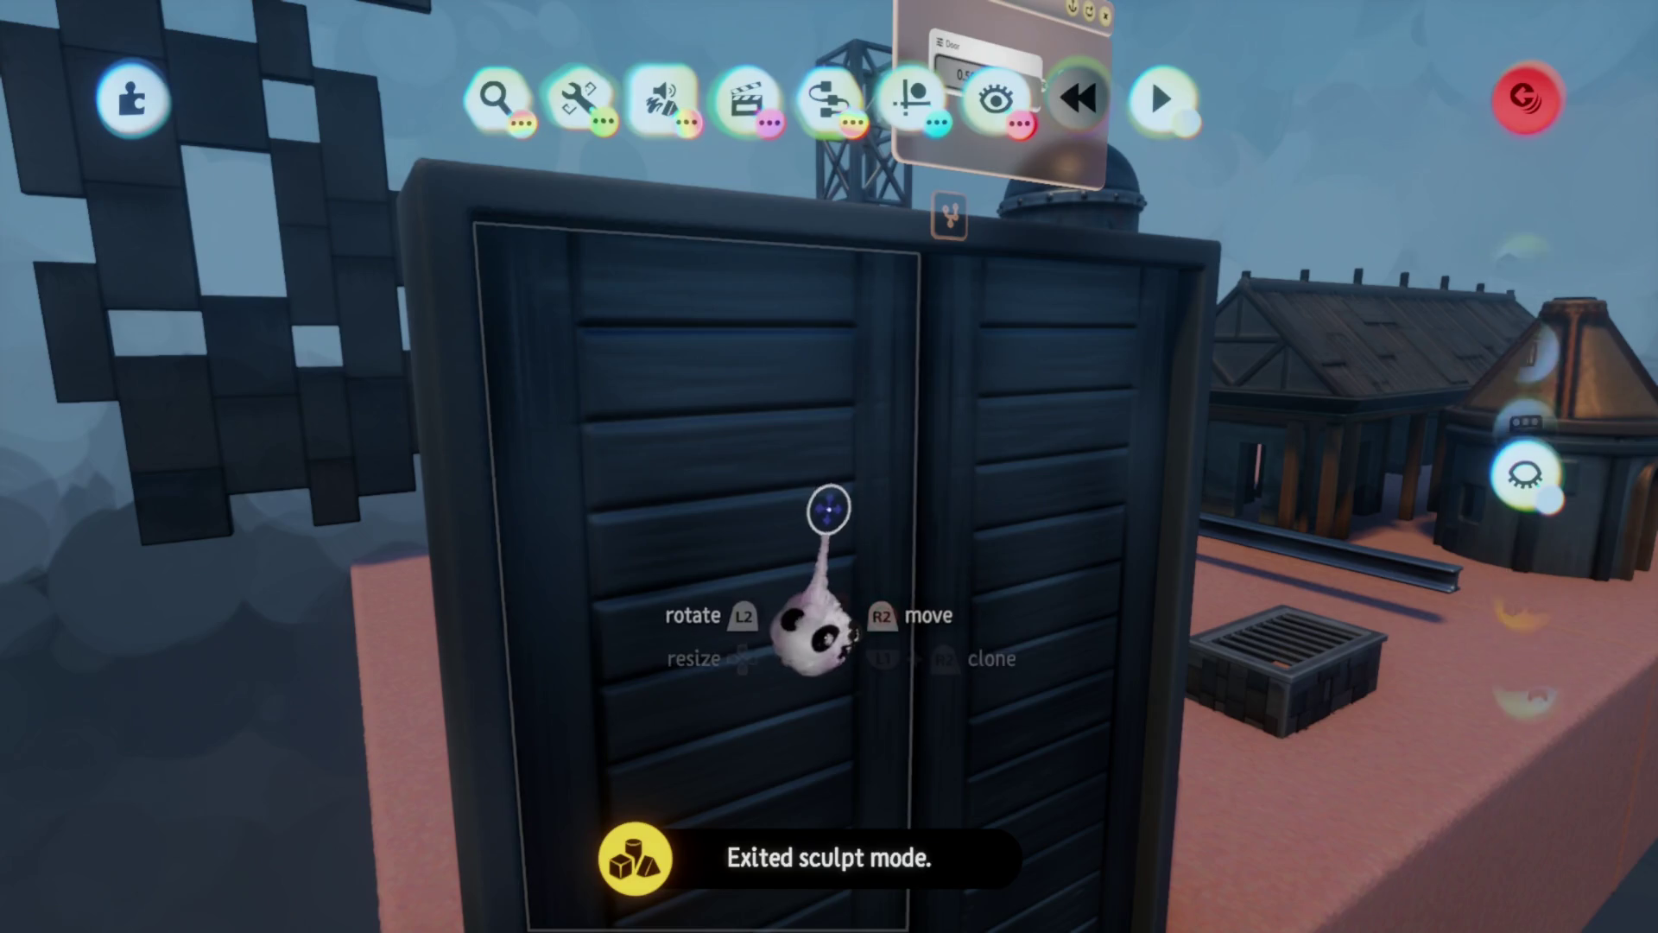
{"action": "left_click", "coordinate": [894, 510]}
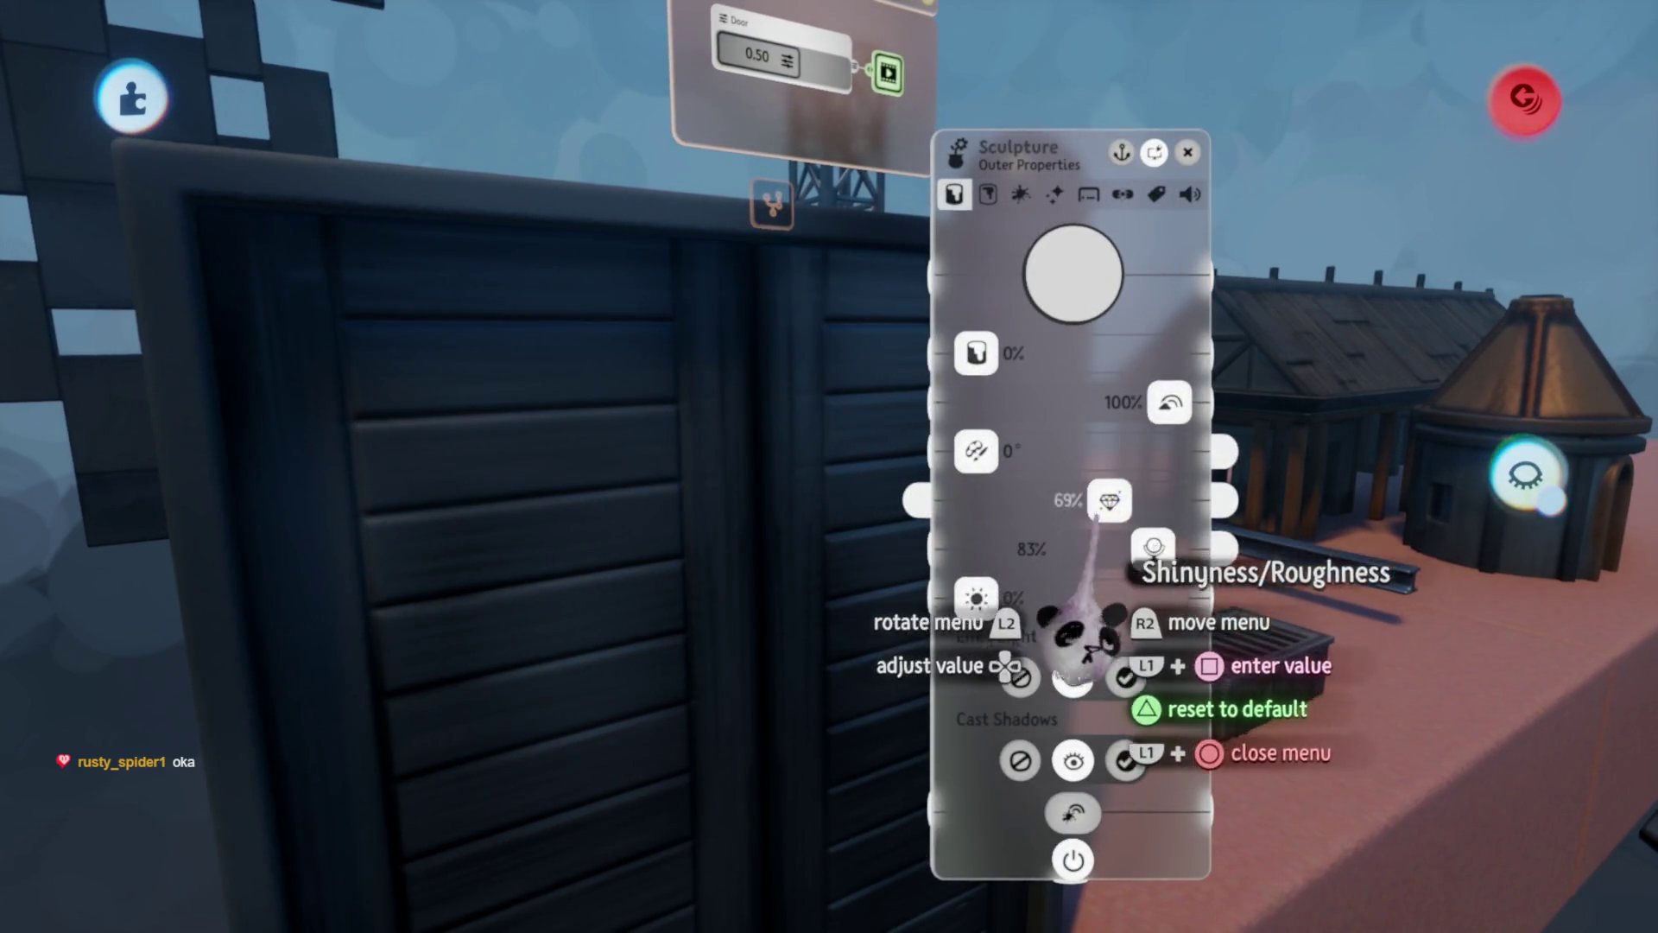
{"action": "key", "text": "Escape"}
{"action": "left_click", "coordinate": [893, 509]}
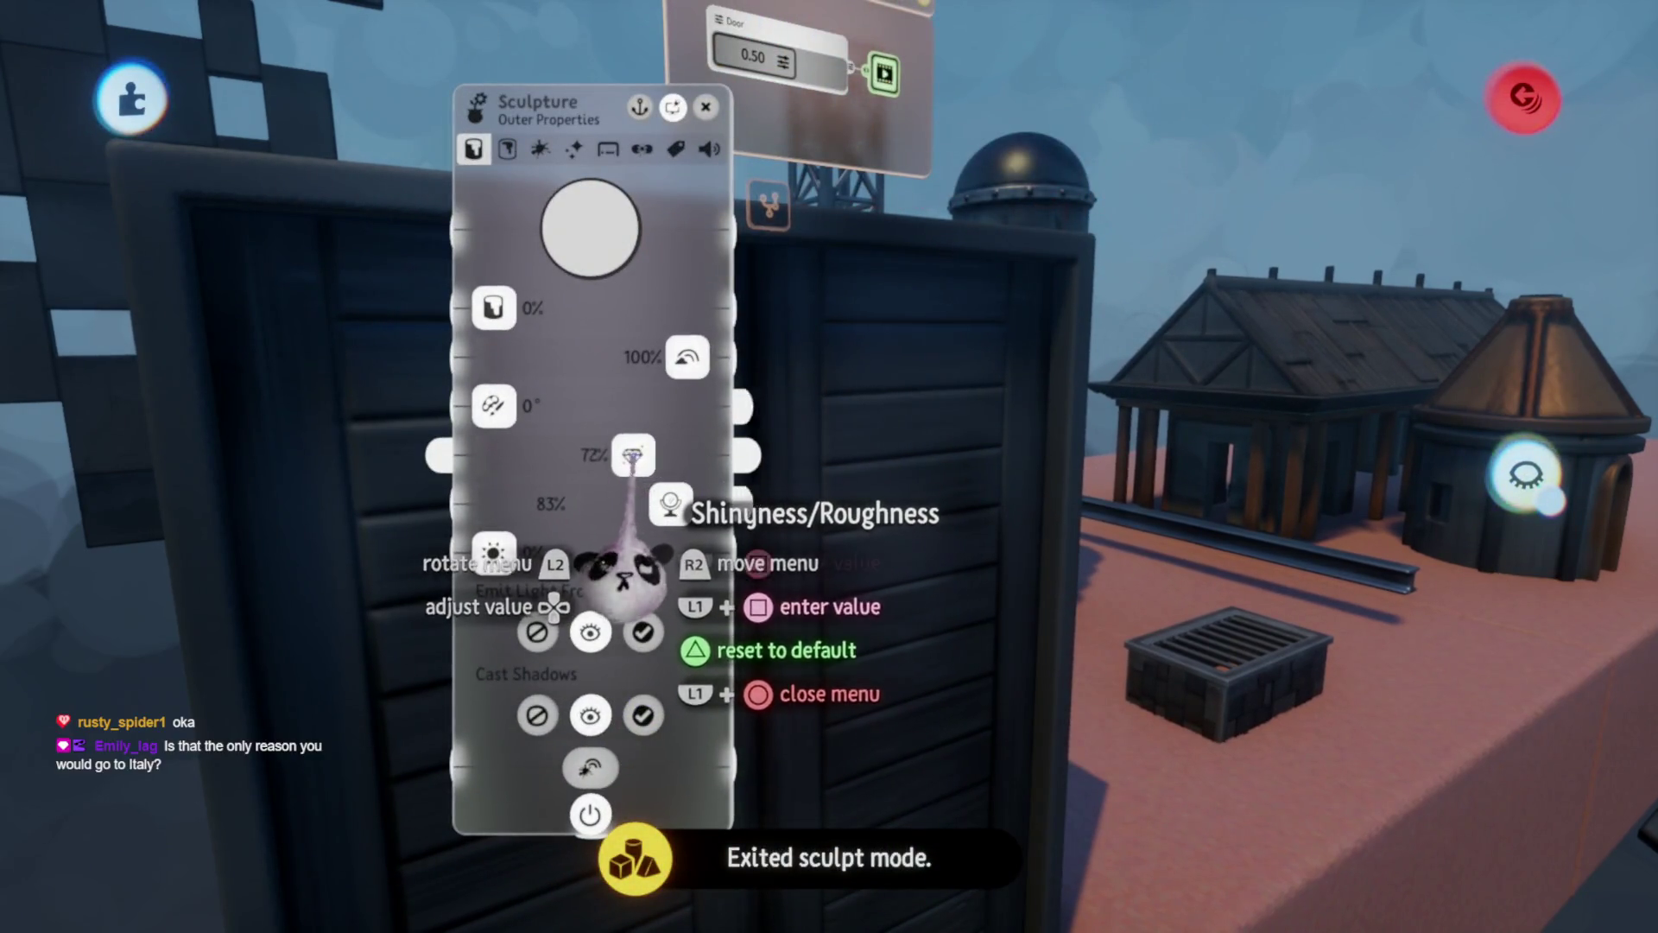
{"action": "left_click_drag", "start_coordinate": [623, 570], "coordinate": [619, 572]}
{"action": "key", "text": "Escape"}
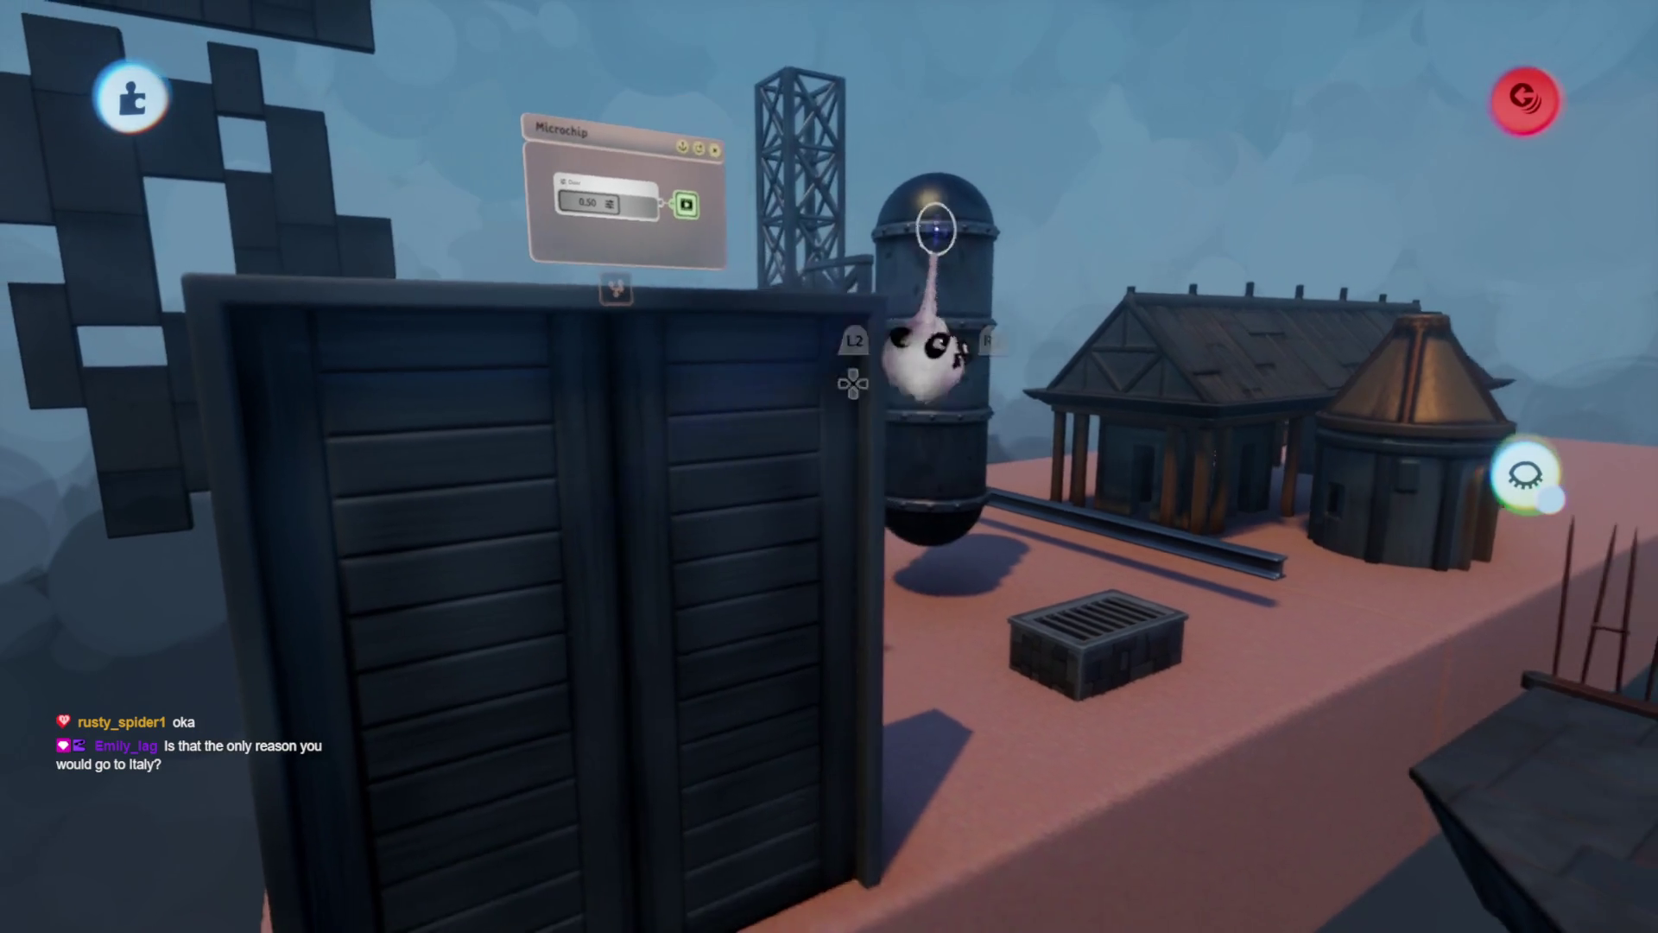
- Check the surface properties of the rail and the dark tank with the lattice tower
{"action": "scroll", "coordinate": [870, 679], "scroll_direction": "down", "scroll_amount": 5}
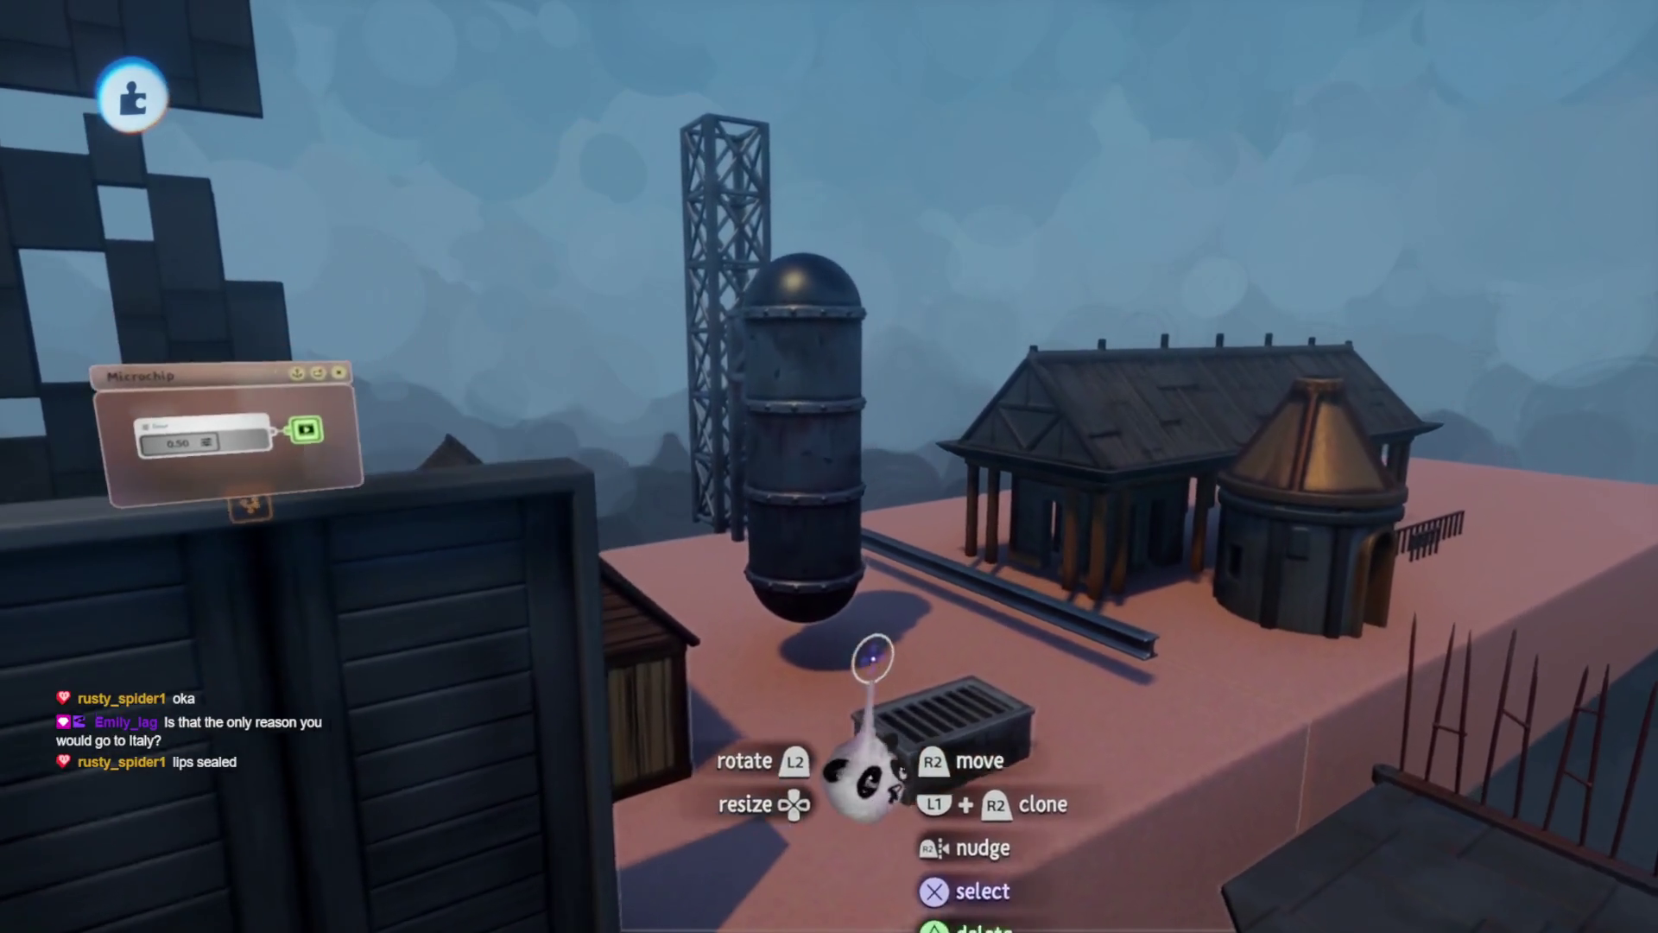
{"action": "scroll", "coordinate": [893, 598], "scroll_direction": "up", "scroll_amount": 3}
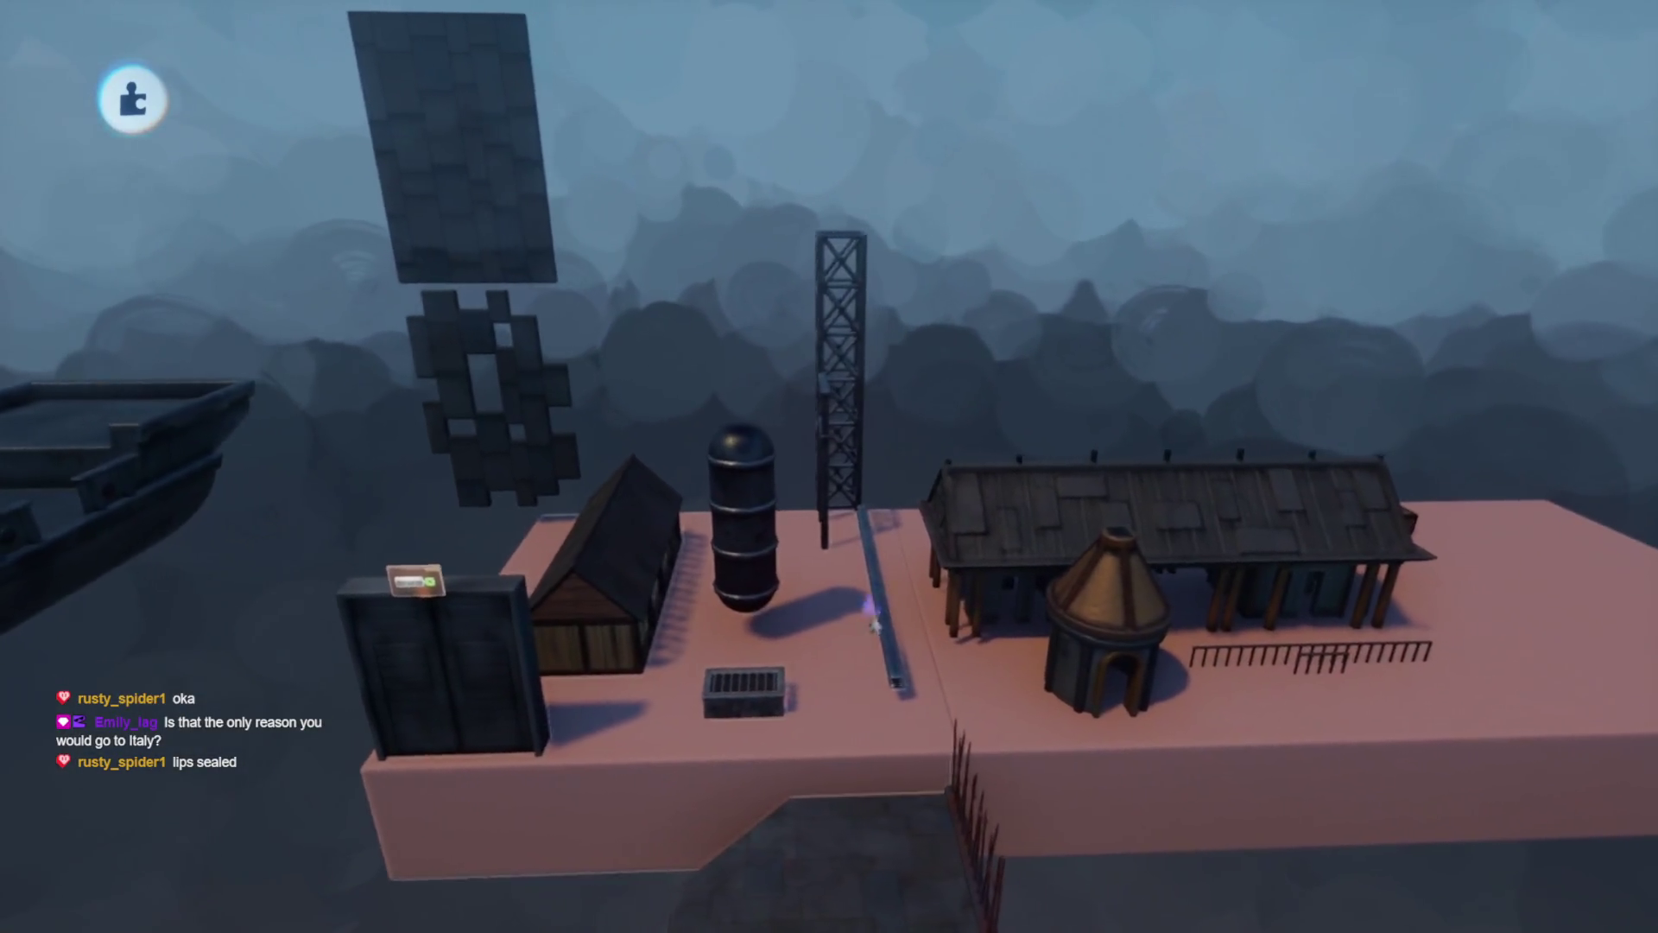
{"action": "scroll", "coordinate": [834, 624], "scroll_direction": "up", "scroll_amount": 3}
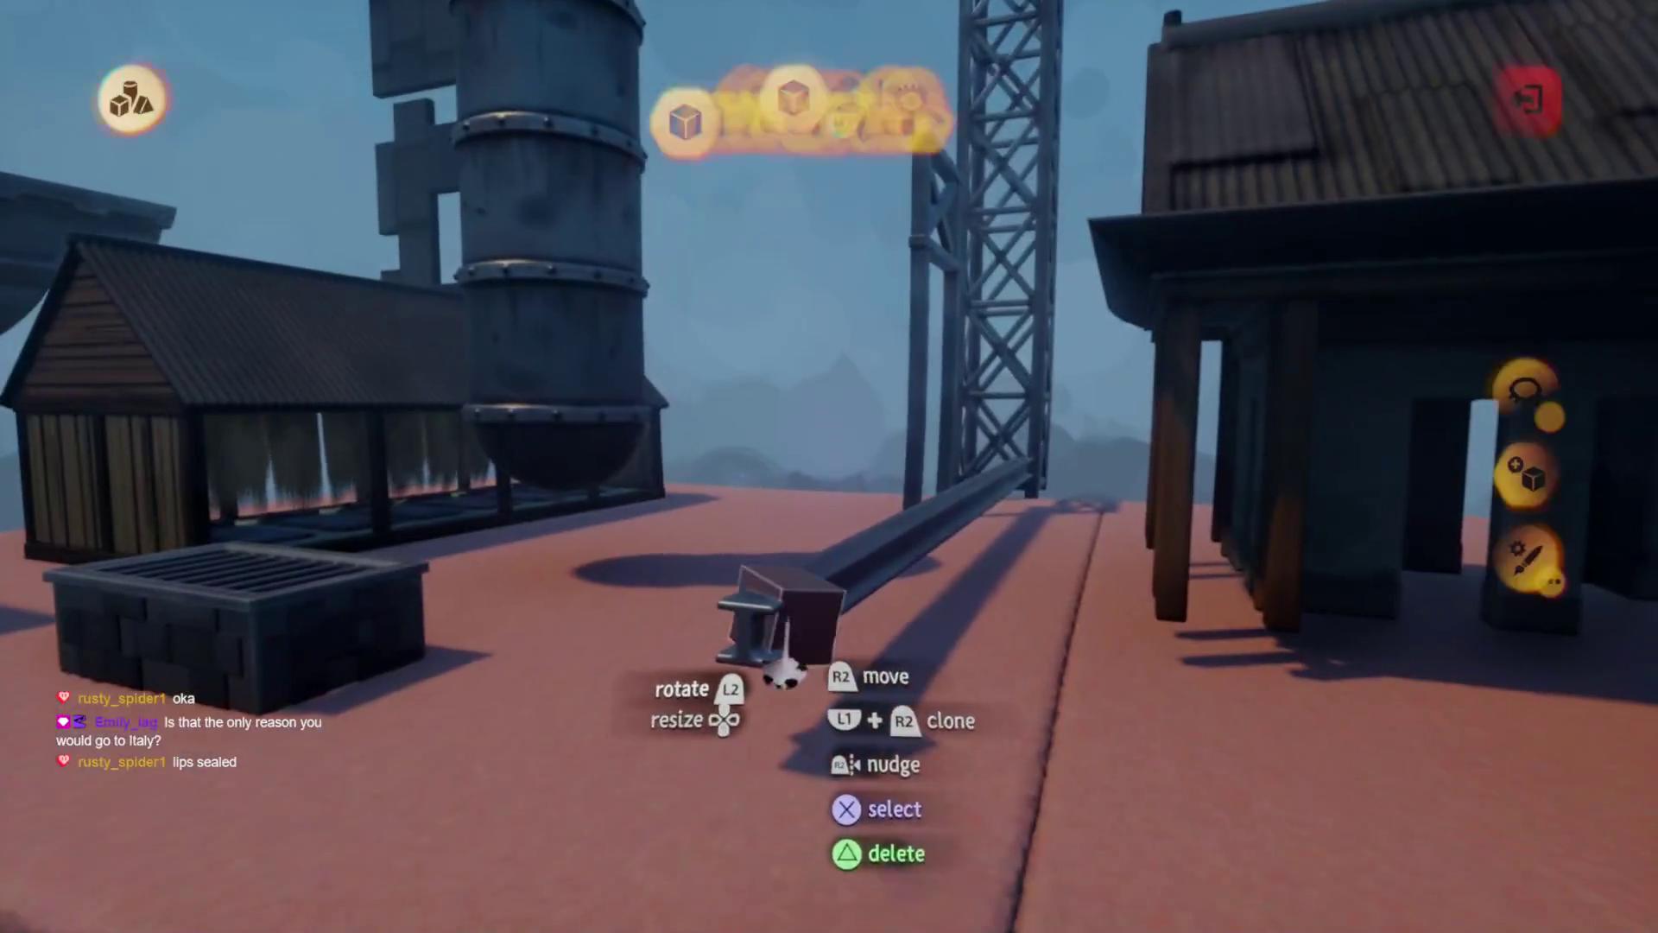
{"action": "left_click", "coordinate": [777, 611]}
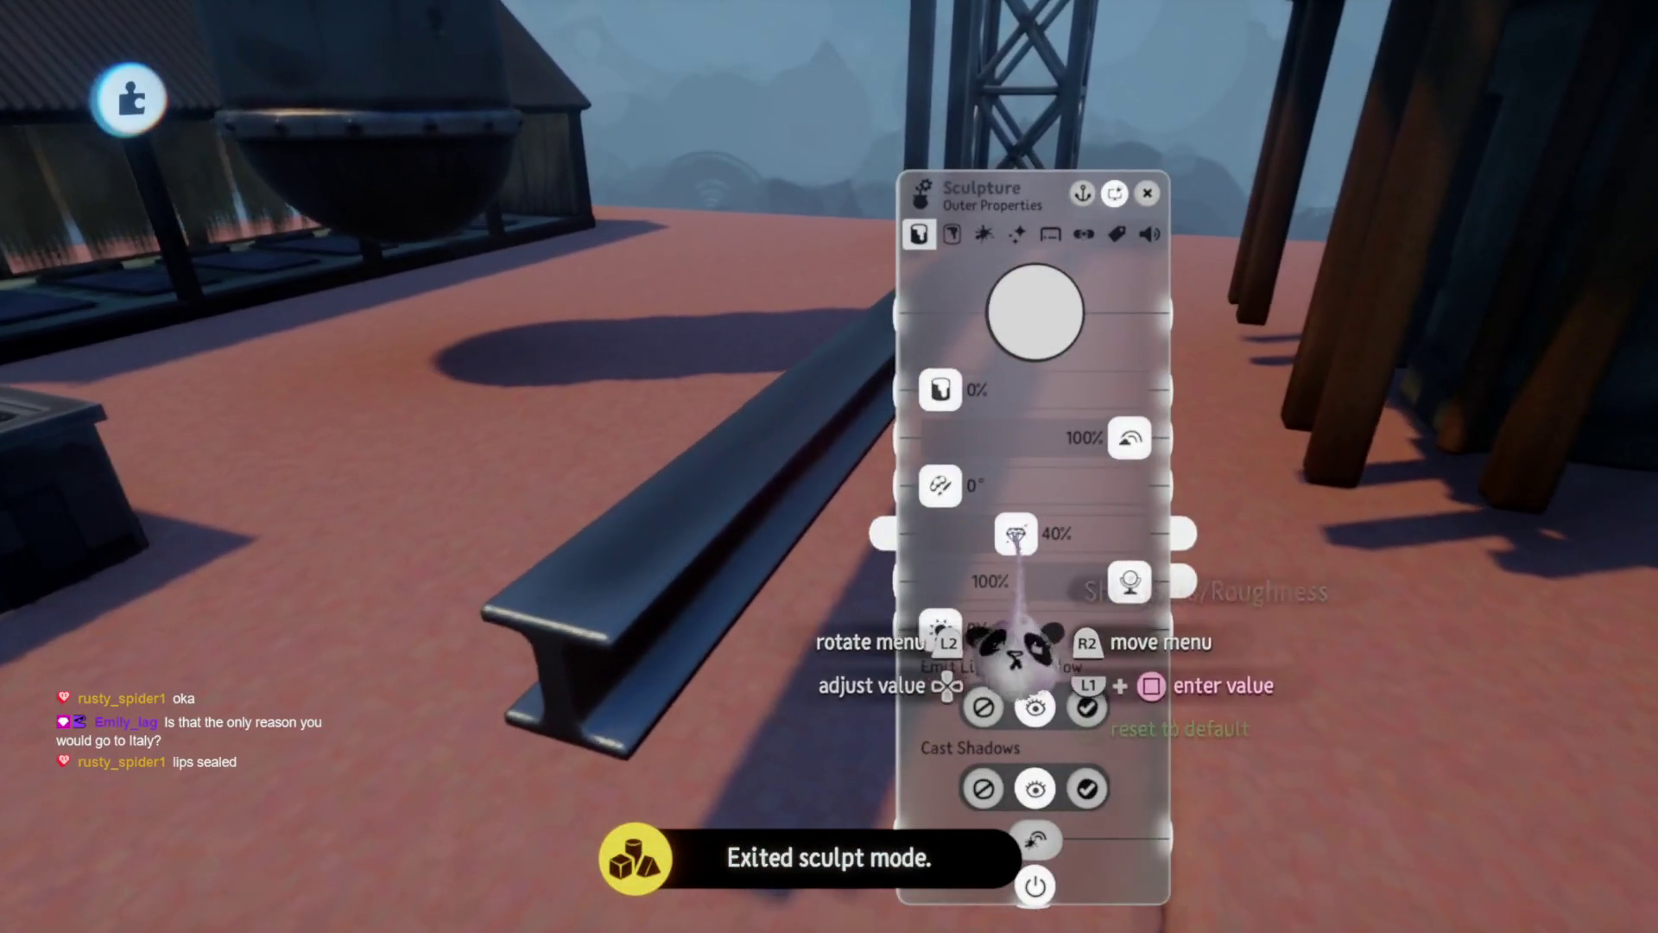
{"action": "key", "text": "Escape"}
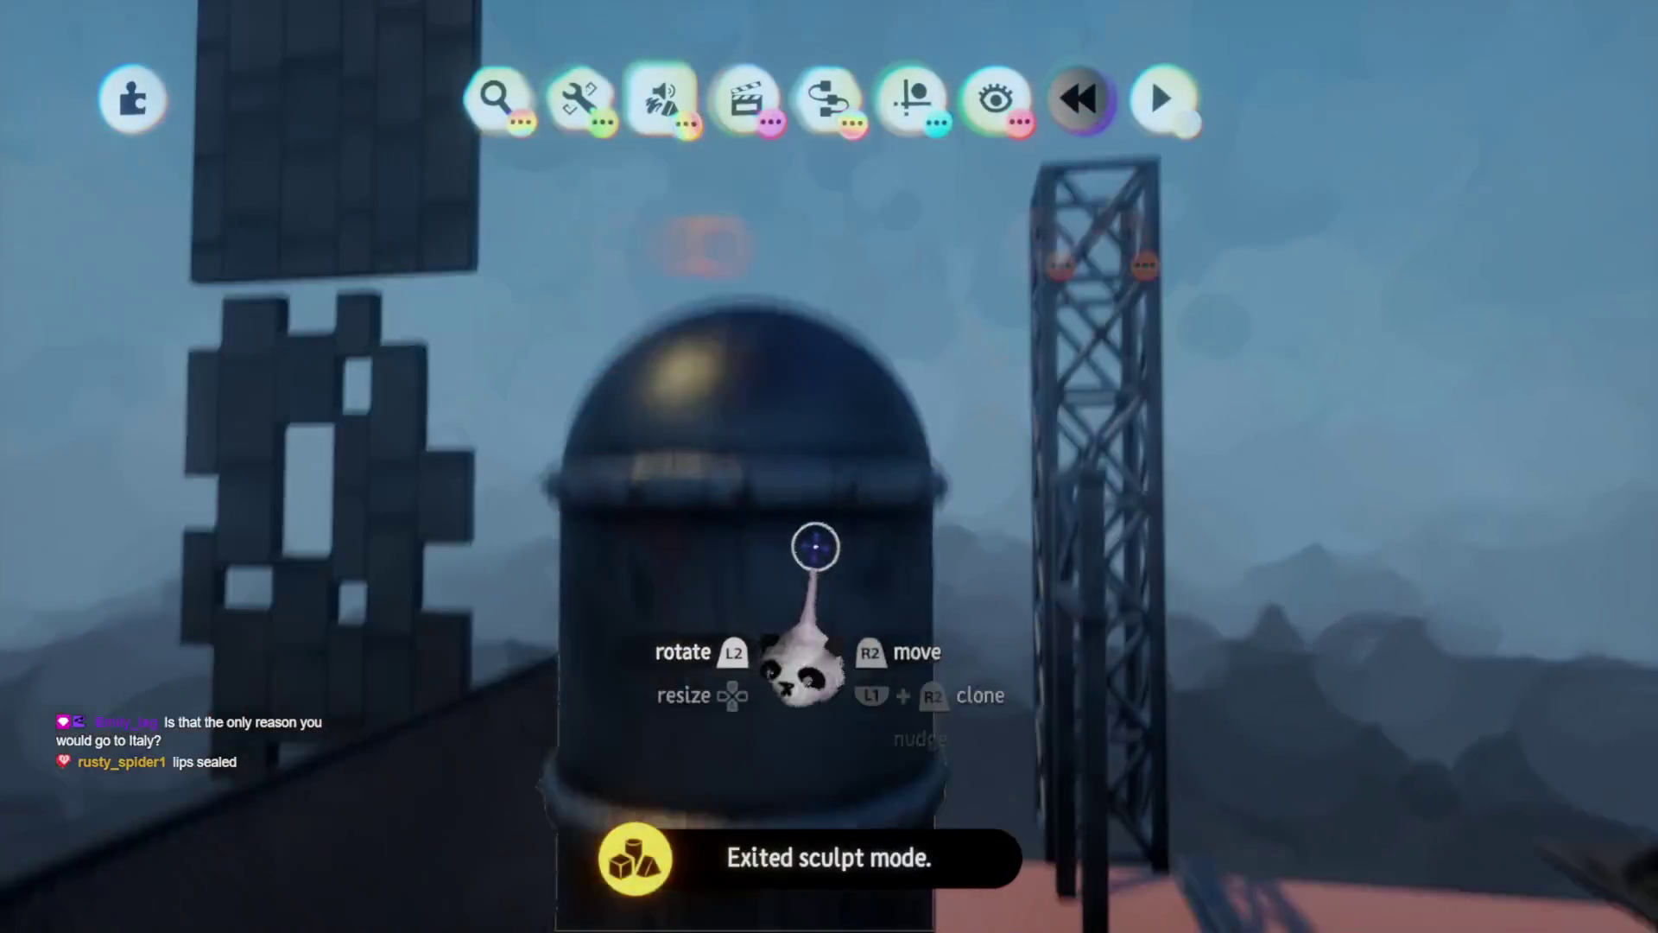
{"action": "left_click", "coordinate": [815, 547]}
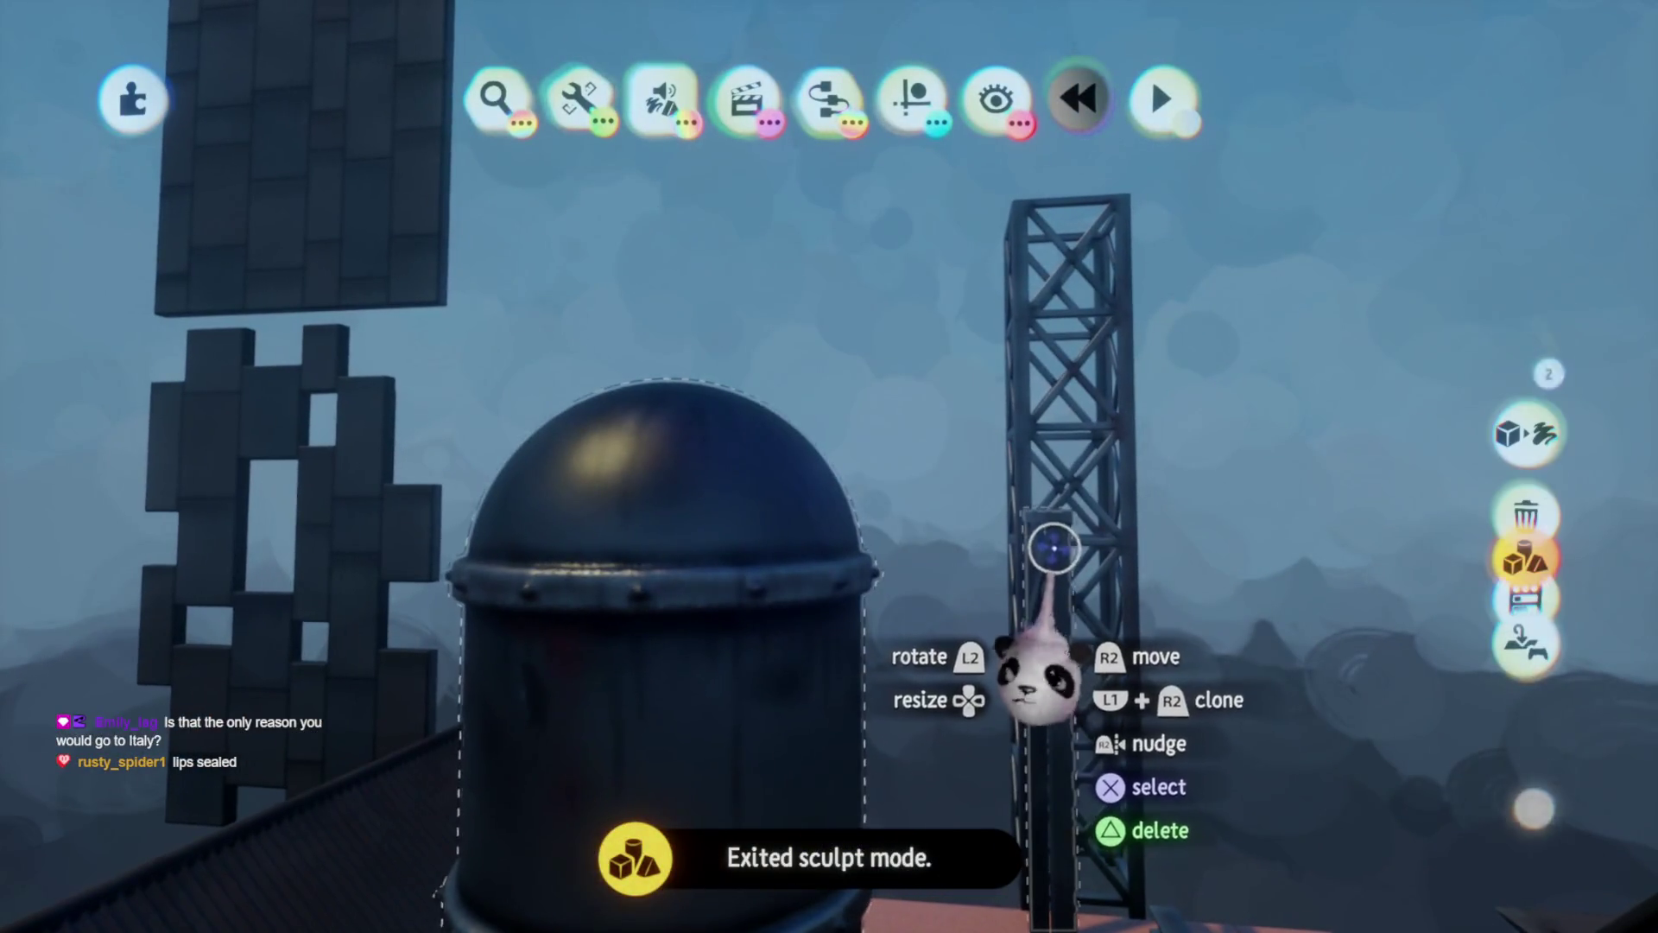
{"action": "left_click", "coordinate": [1007, 468]}
{"action": "left_click", "coordinate": [812, 557]}
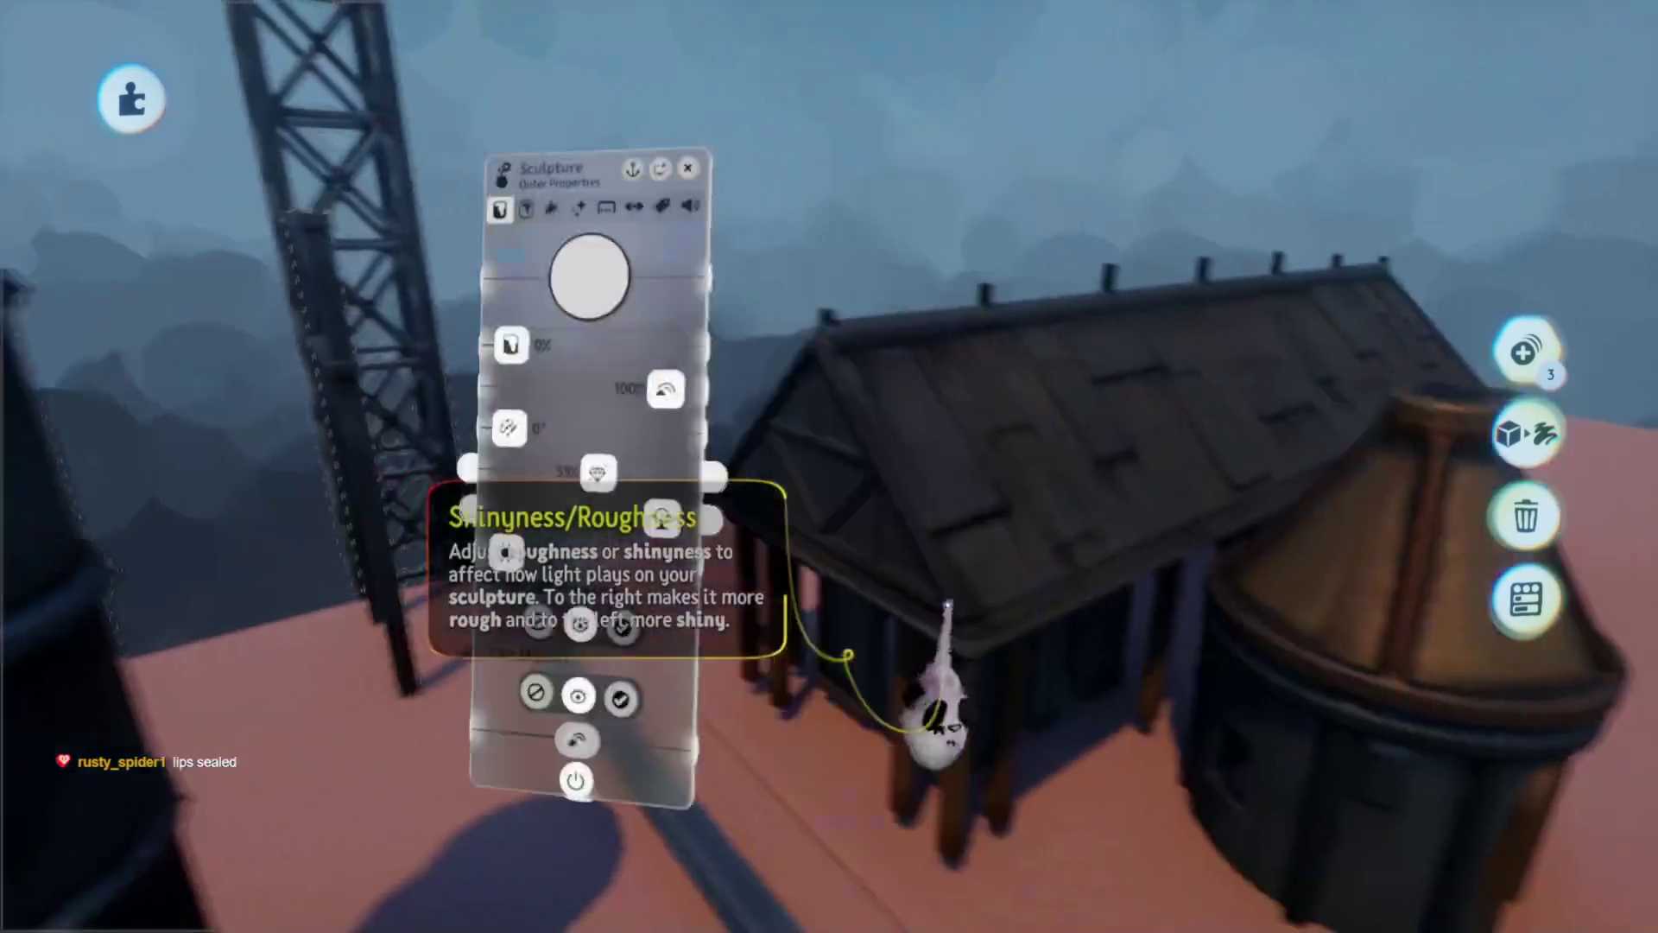
{"action": "key", "text": "Escape"}
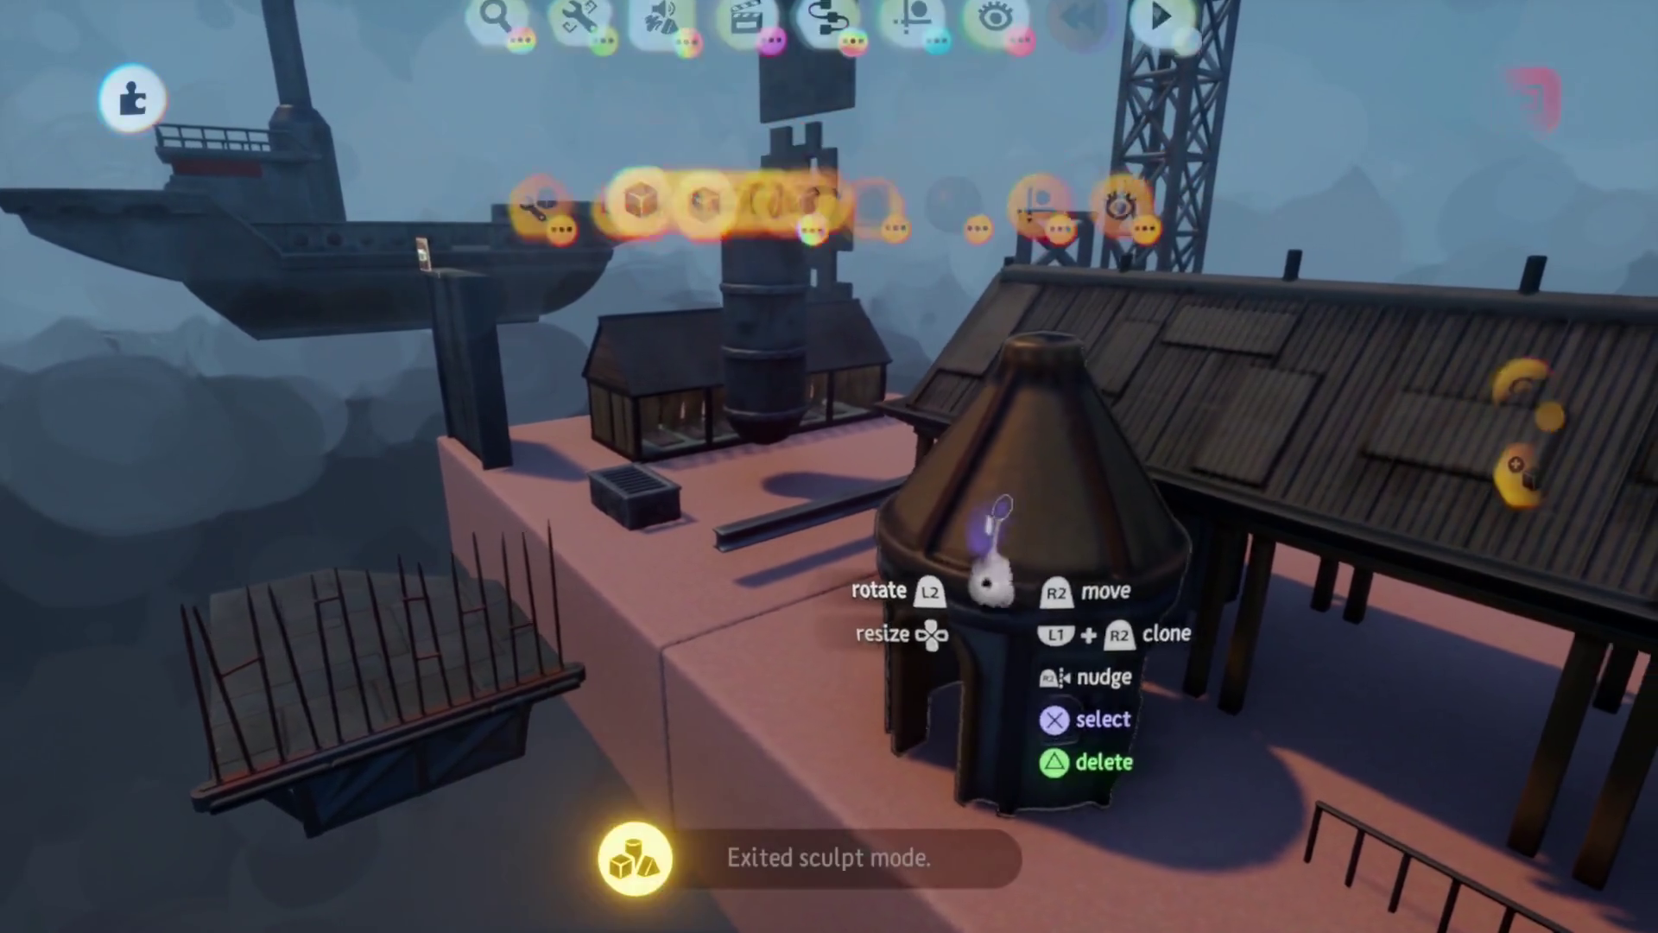
- Make the turret slightly rougher and bring up the creation's options
{"action": "left_click", "coordinate": [954, 610]}
{"action": "left_click_drag", "start_coordinate": [791, 525], "coordinate": [798, 524]}
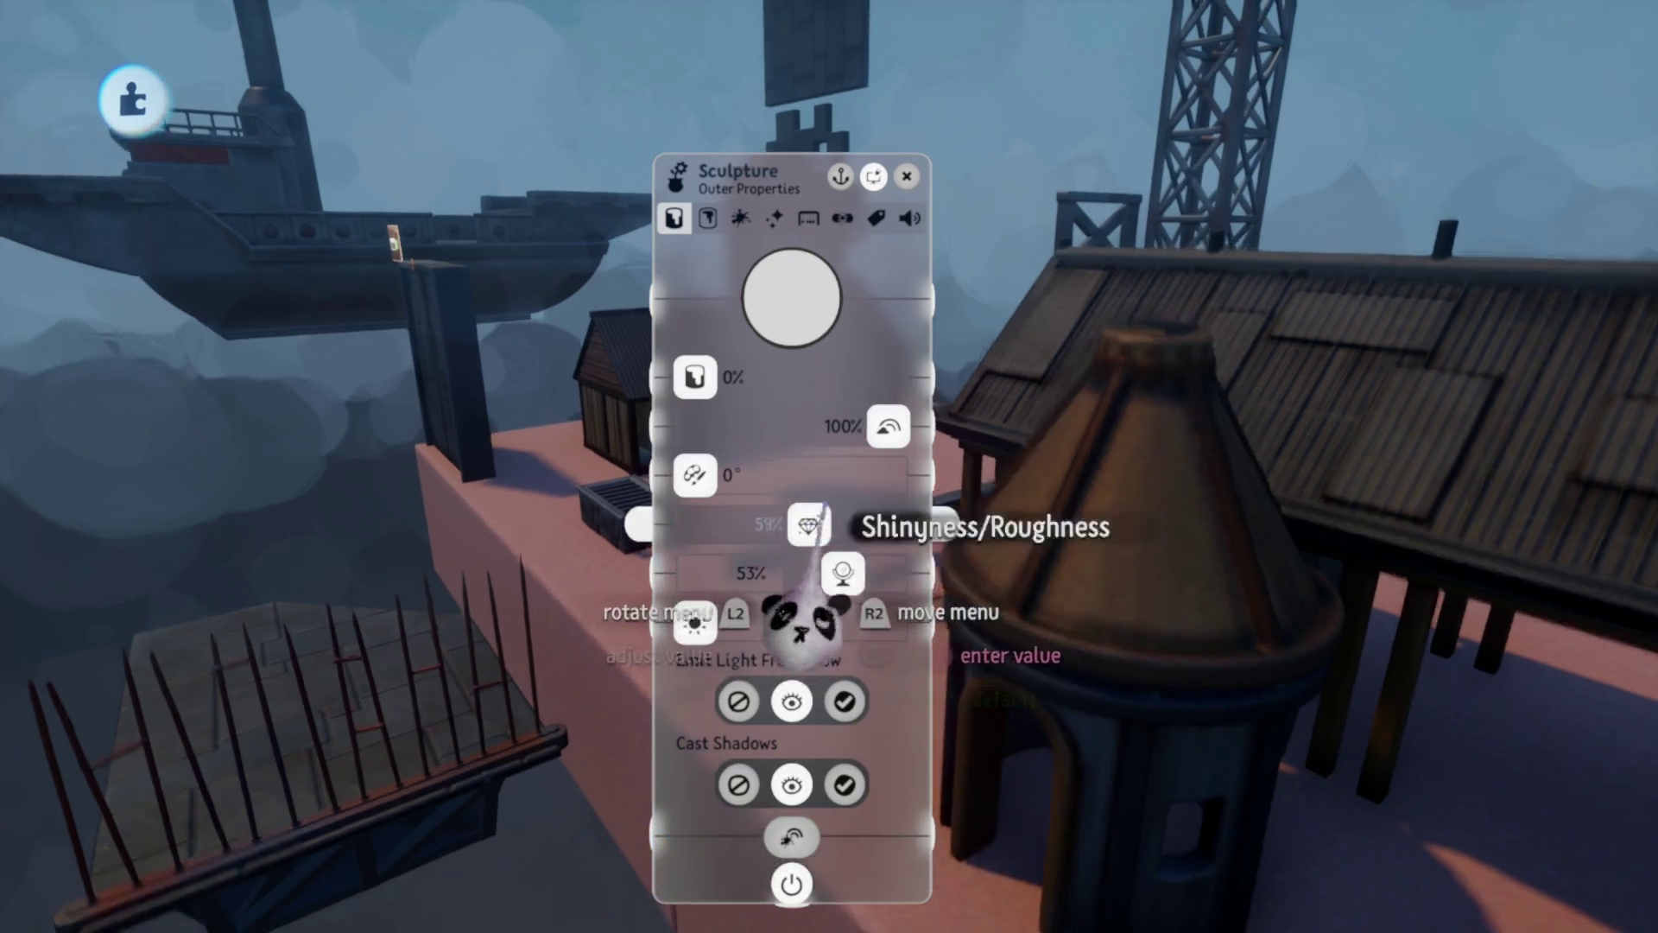
{"action": "key", "text": "Escape"}
{"action": "scroll", "coordinate": [828, 614], "scroll_direction": "down", "scroll_amount": 5}
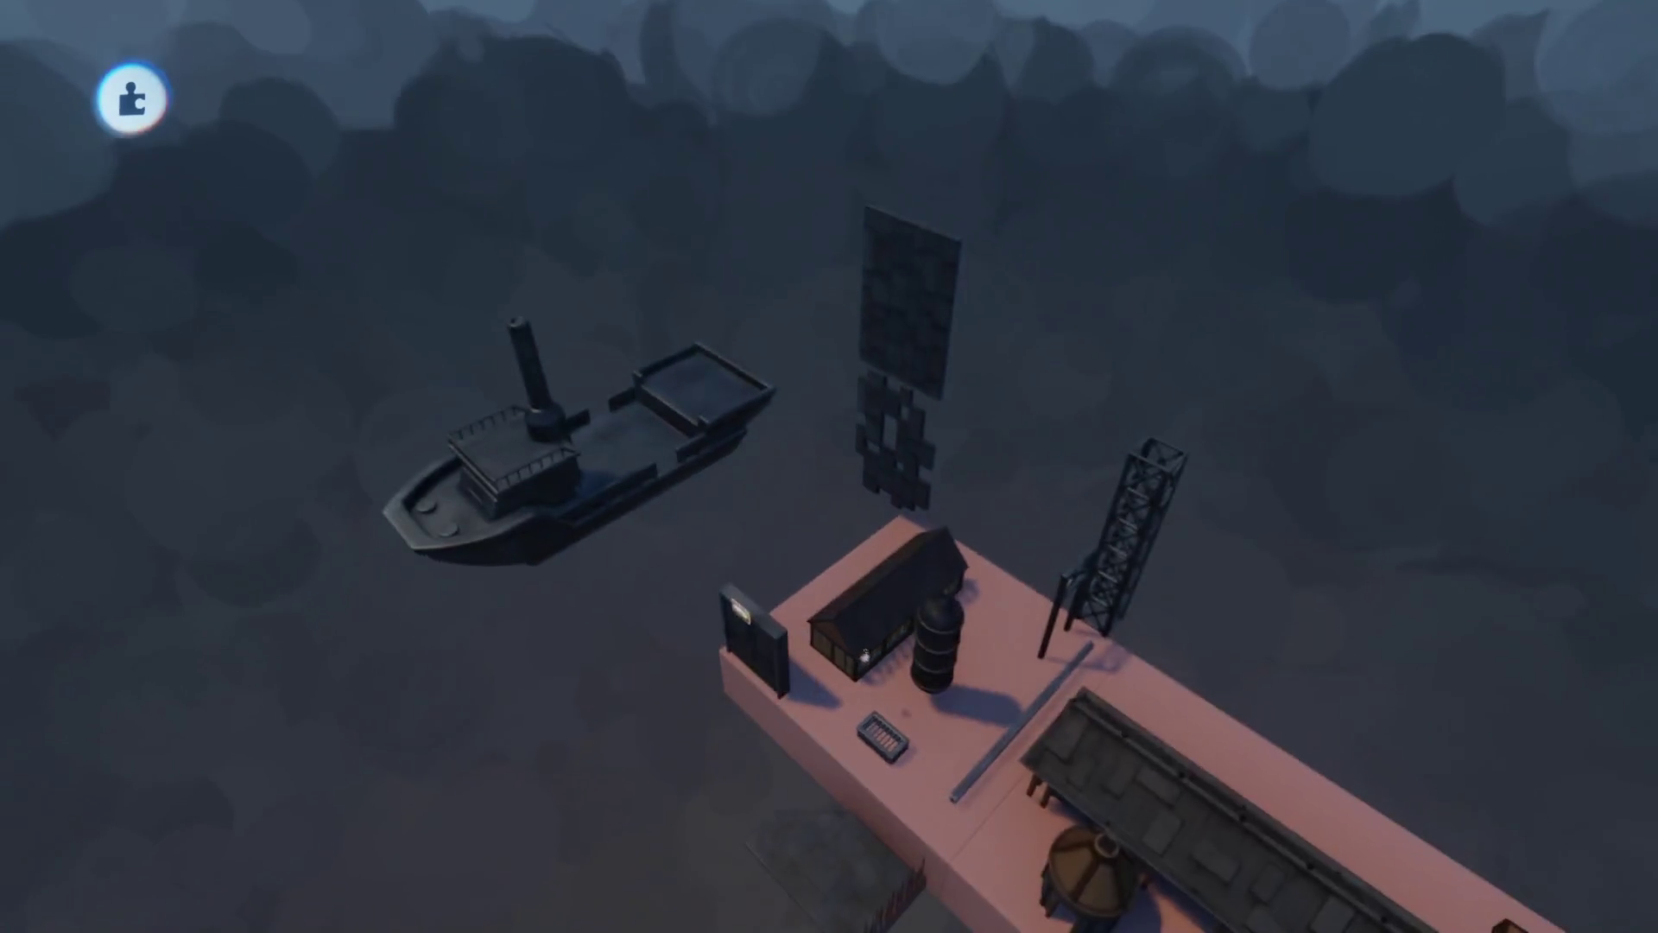
{"action": "scroll", "coordinate": [836, 656], "scroll_direction": "up", "scroll_amount": 5}
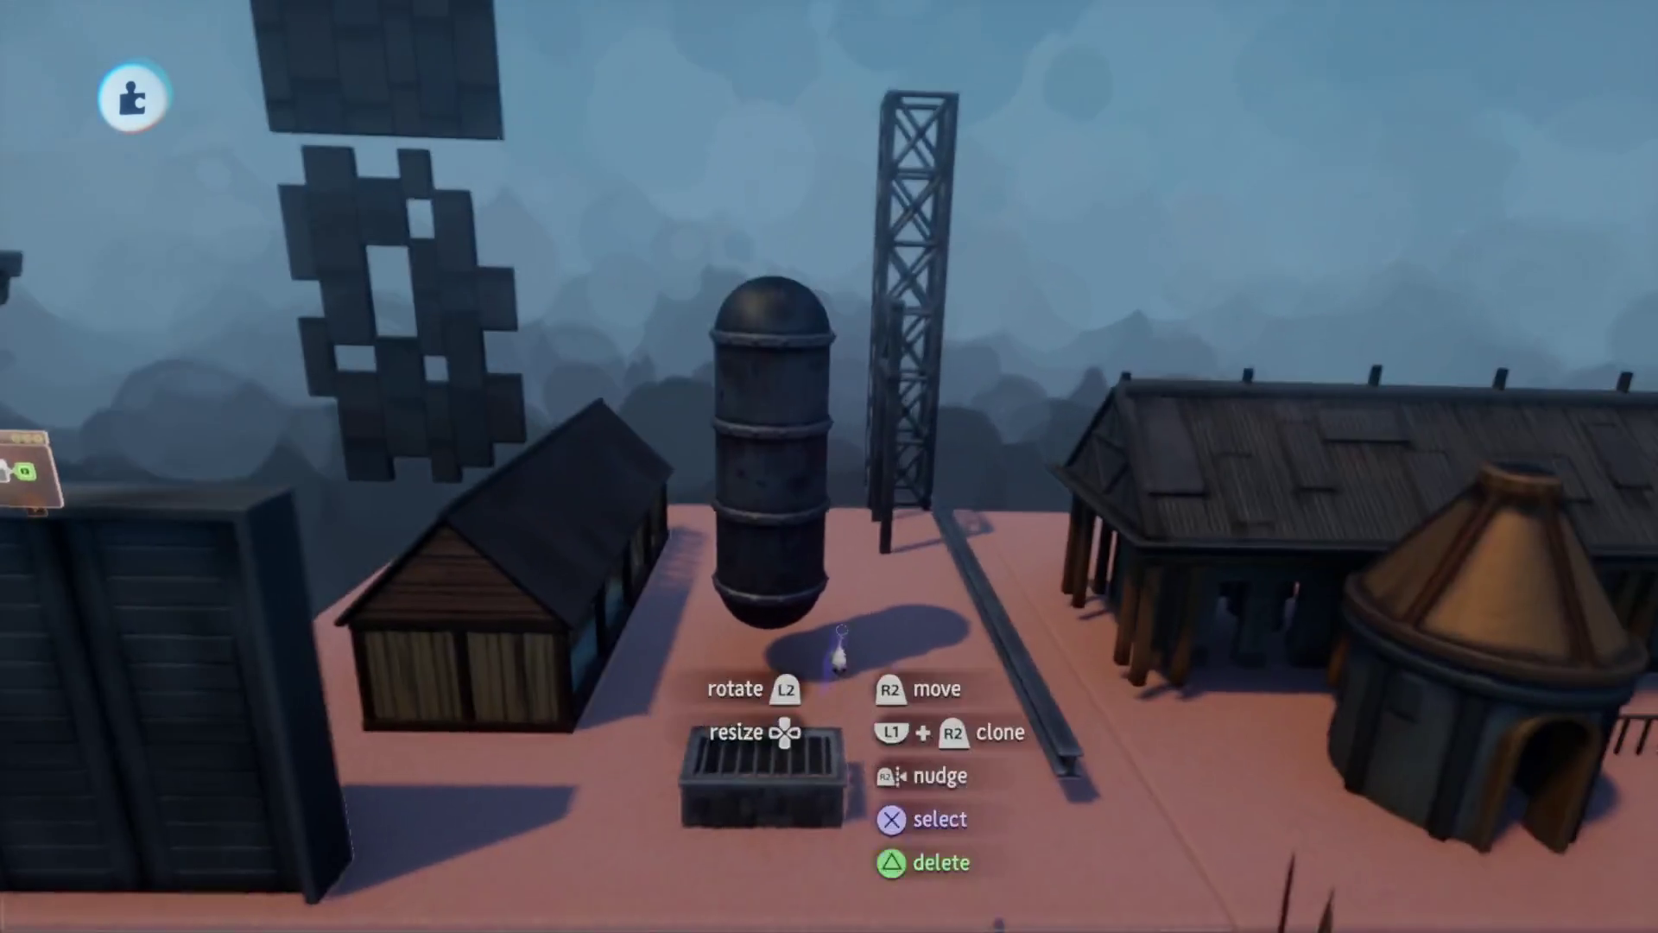
{"action": "key", "text": "Escape"}
- Save the Assets creation as a private version, then open Prison Rig (Imprisoned) for editing
{"action": "left_click", "coordinate": [1049, 673]}
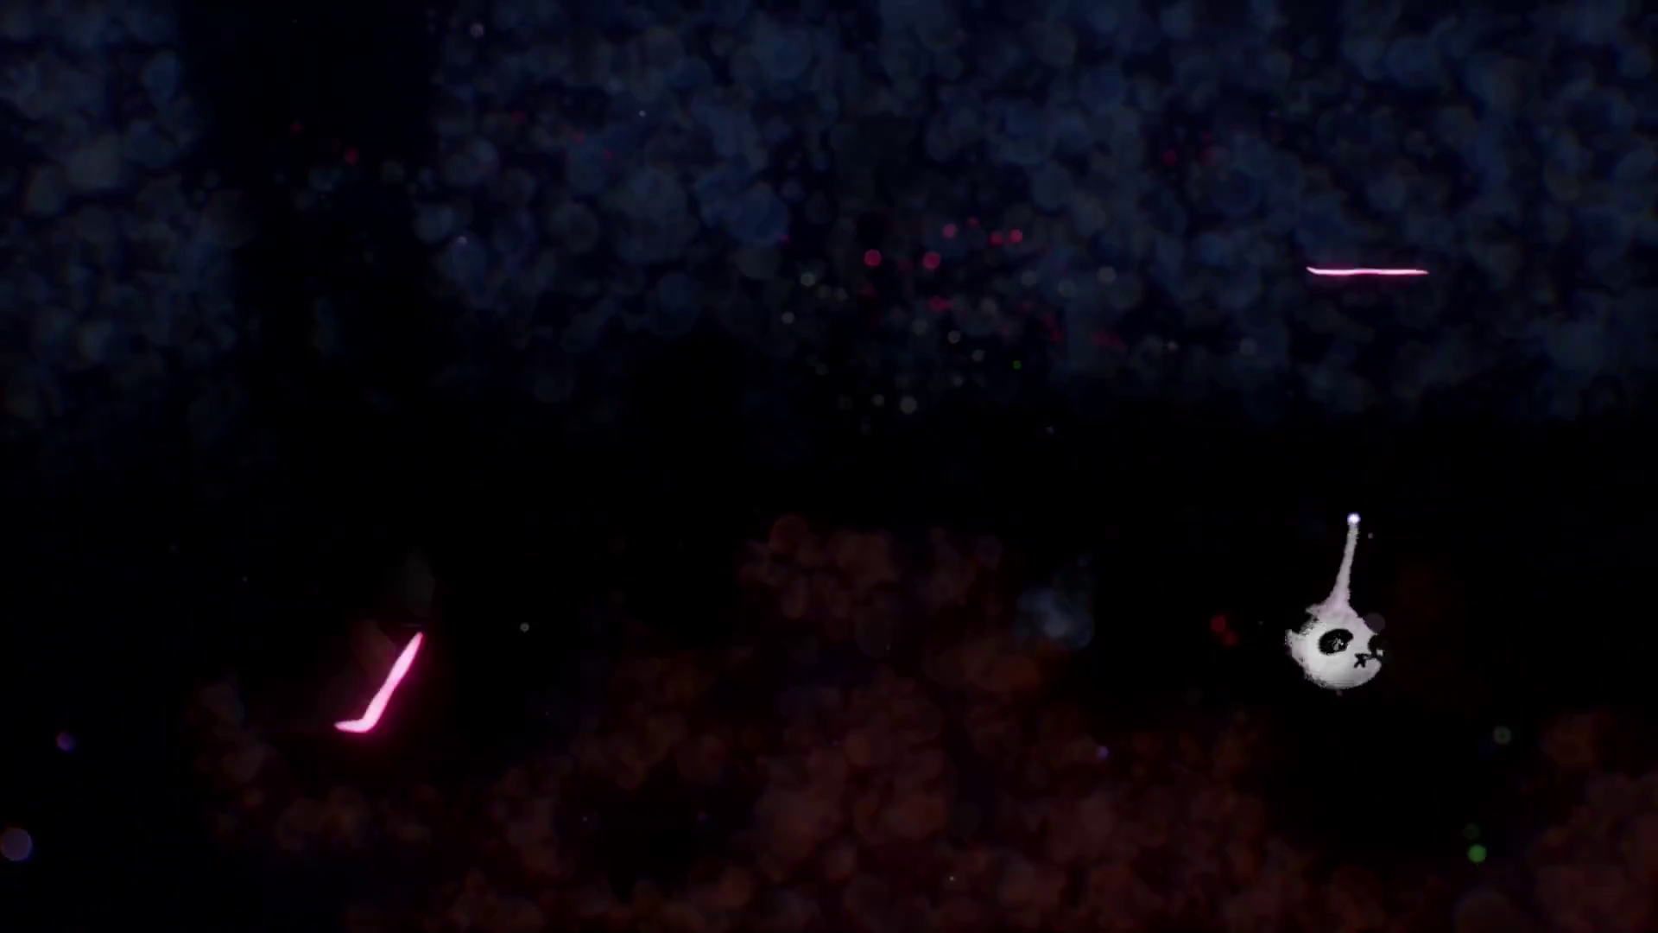
{"action": "left_click", "coordinate": [1345, 520]}
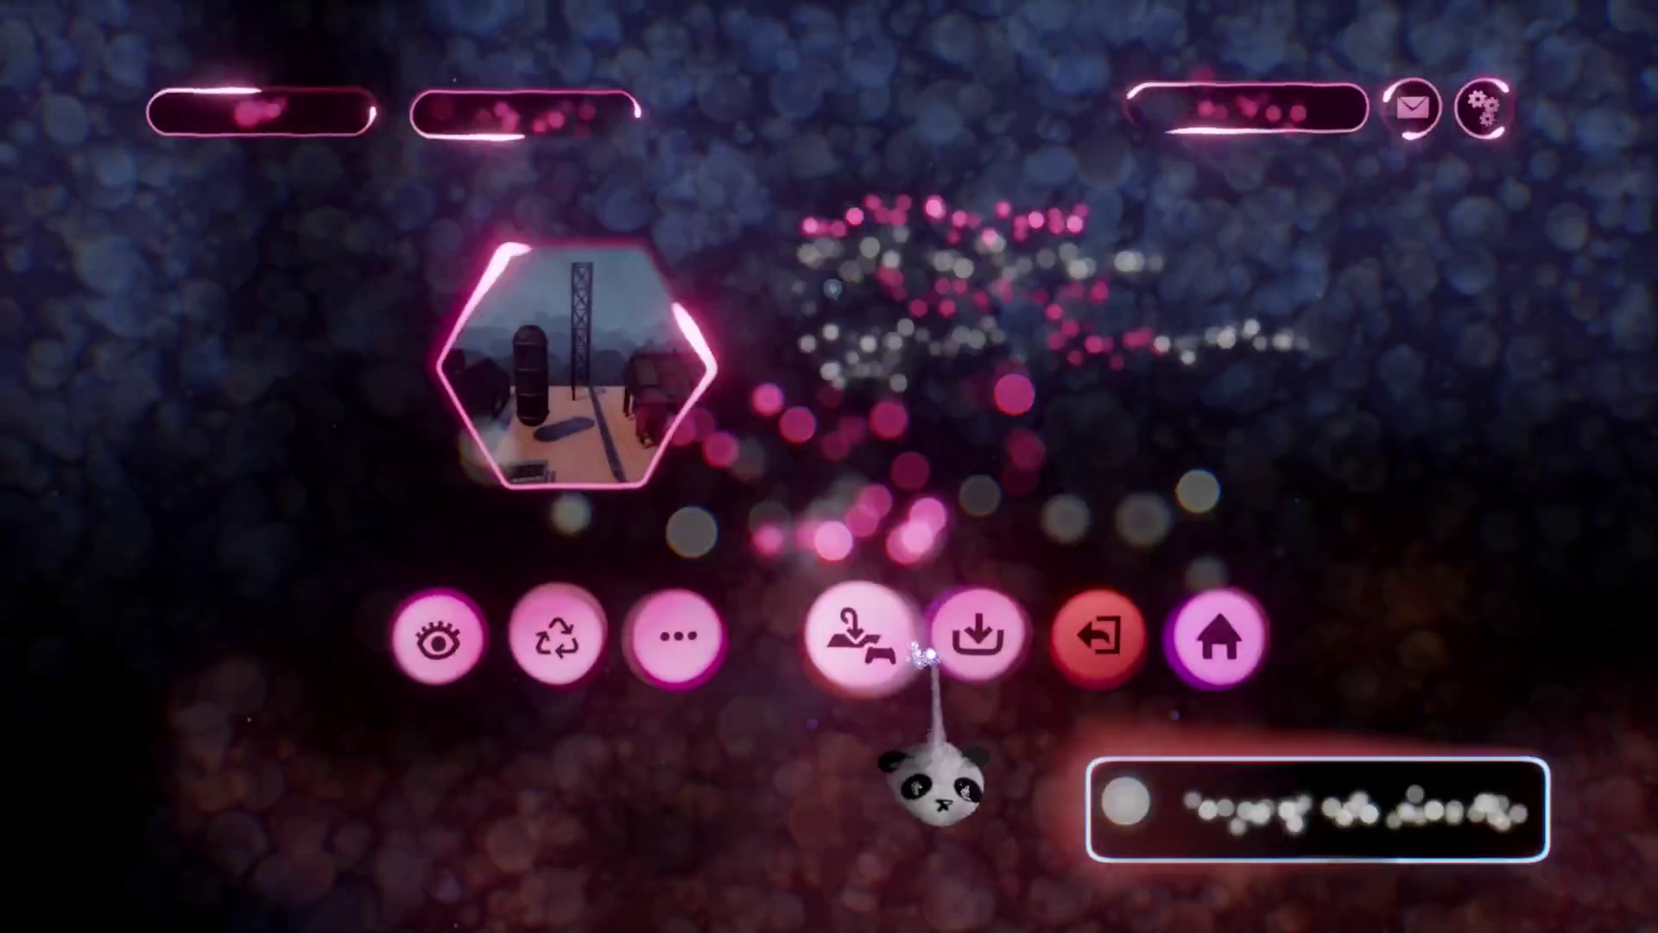
{"action": "key", "text": "Escape"}
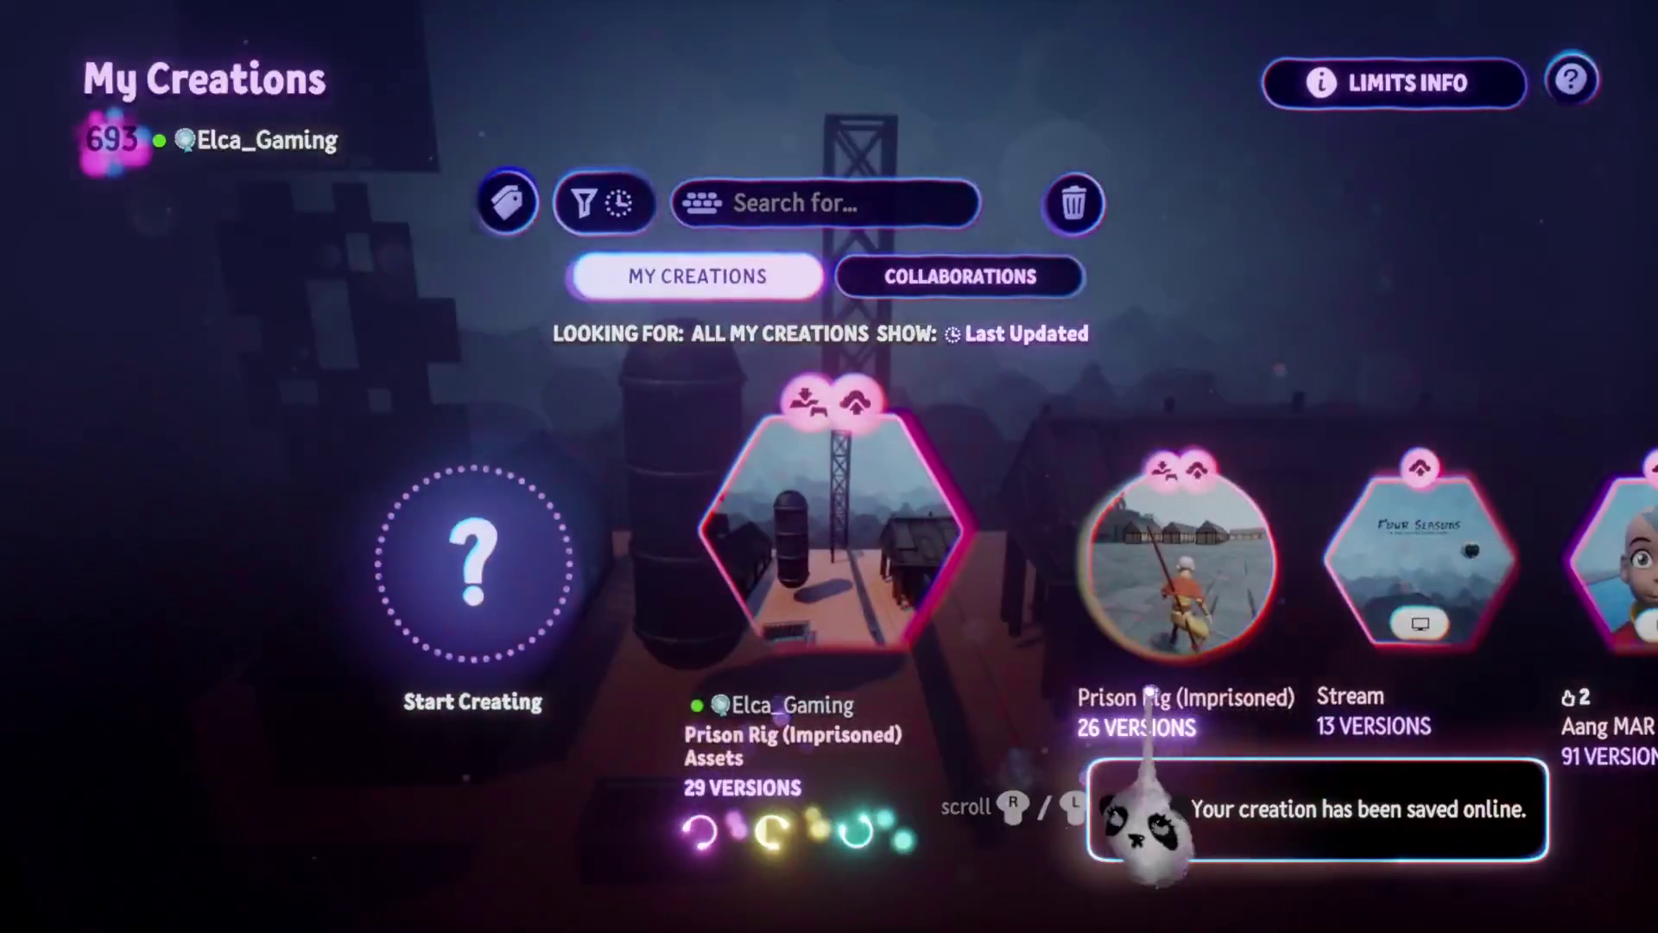
{"action": "left_click", "coordinate": [716, 657]}
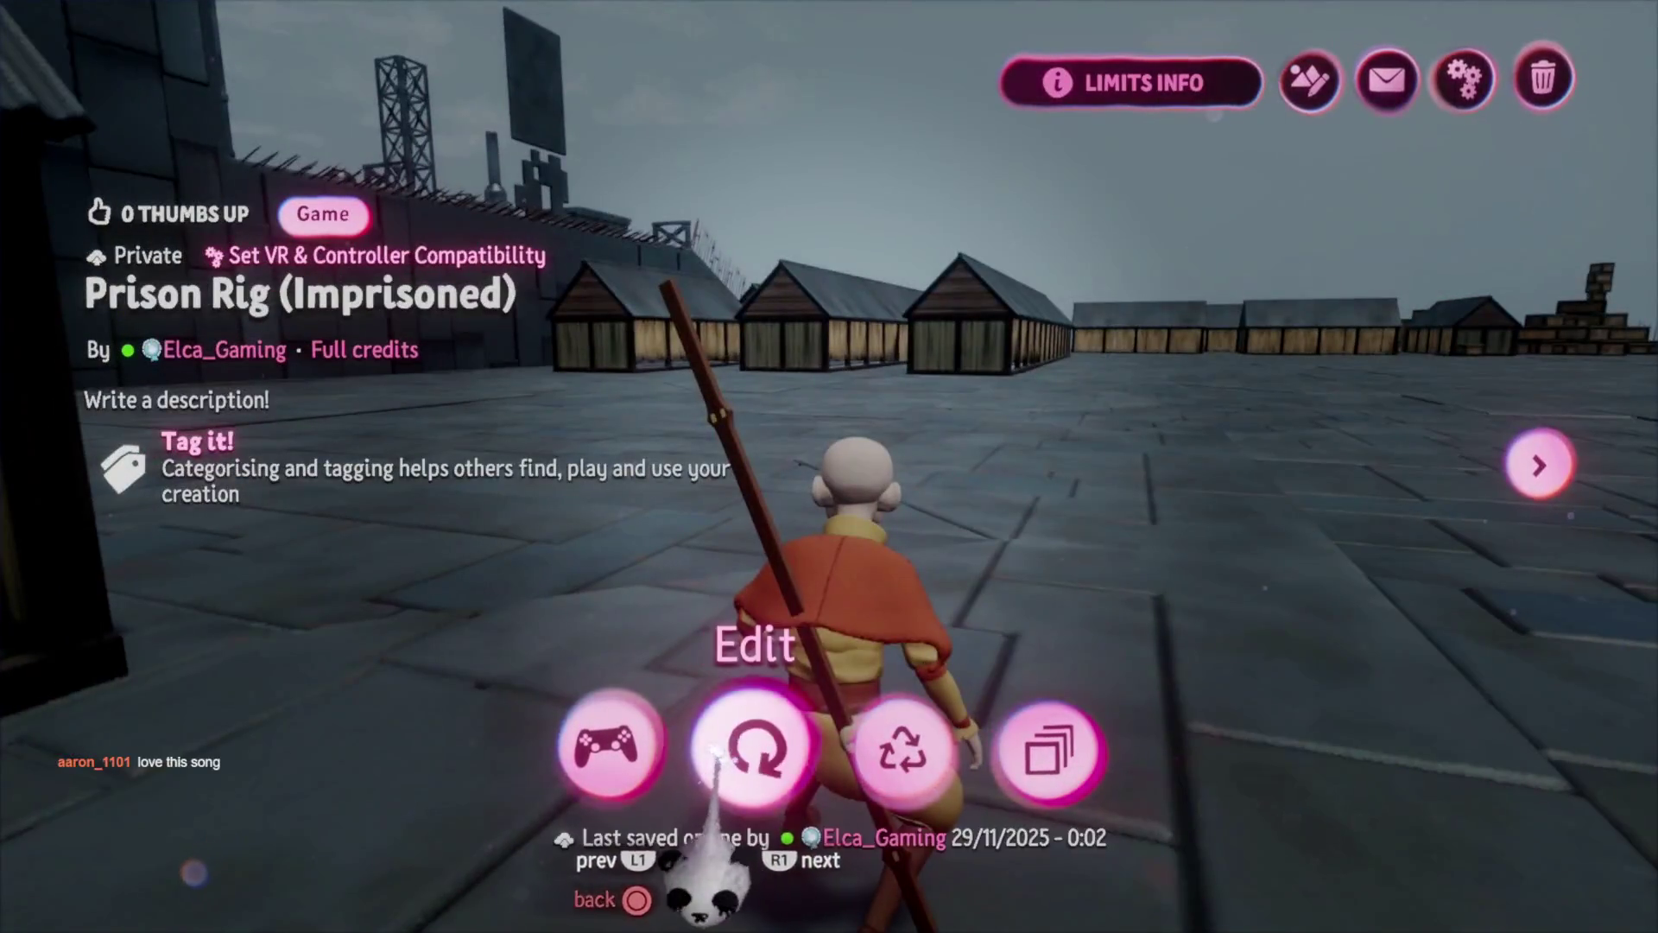
{"action": "left_click", "coordinate": [726, 750]}
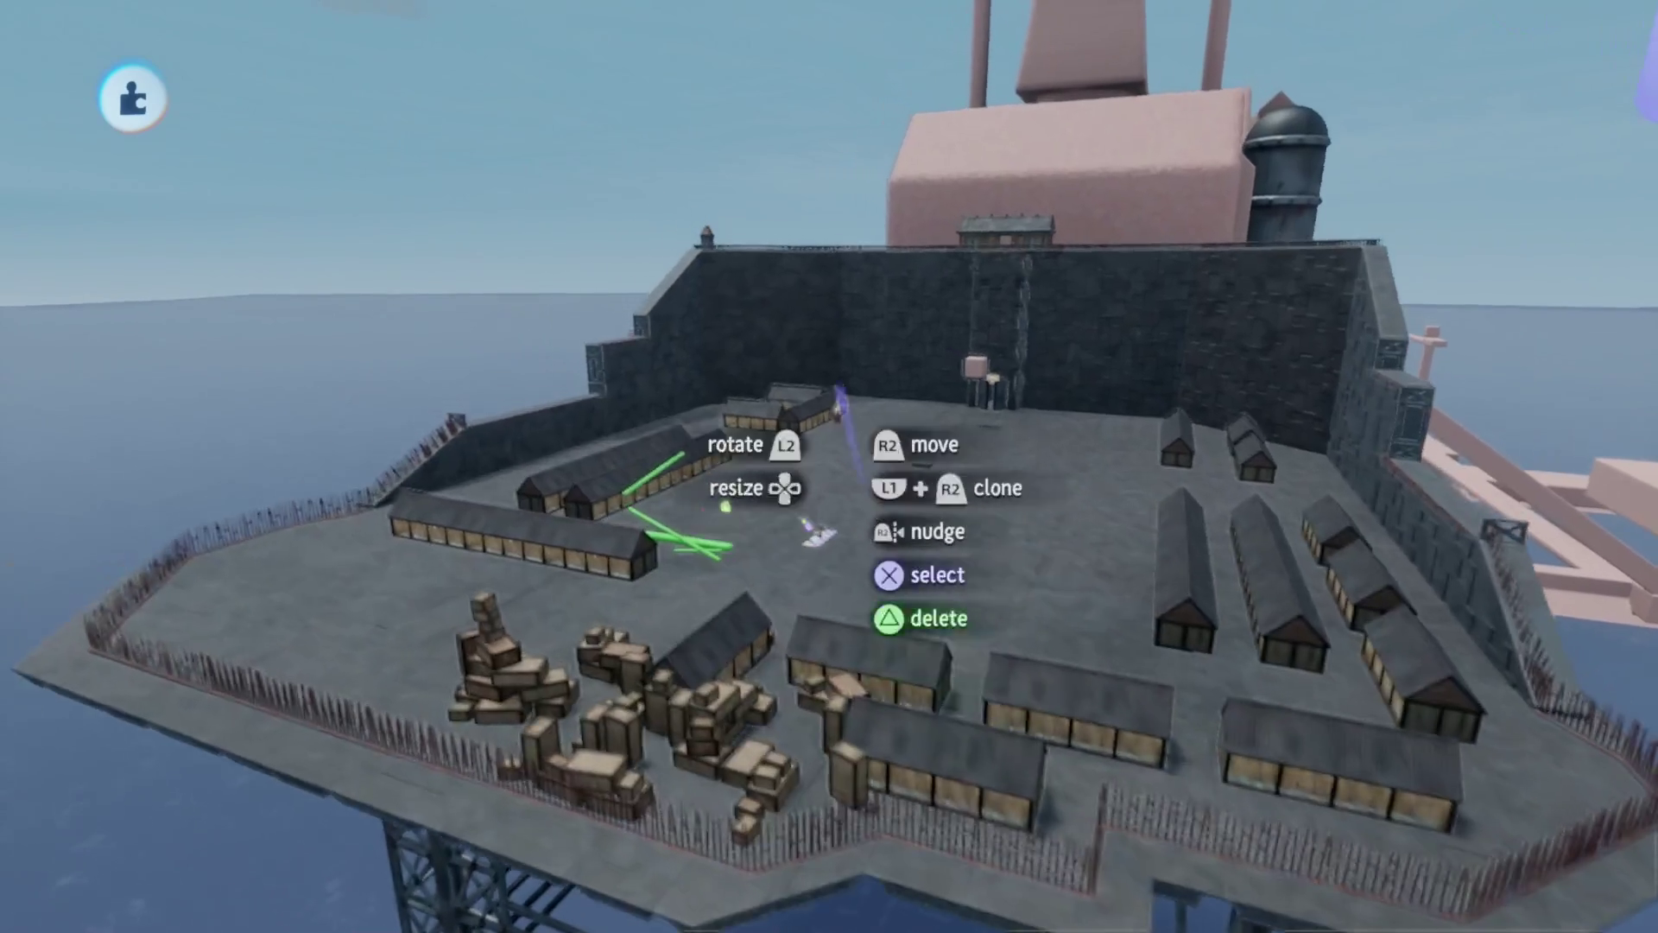
- Save the Prison Rig (Imprisoned) level online from its pause menu
{"action": "key", "text": "Escape"}
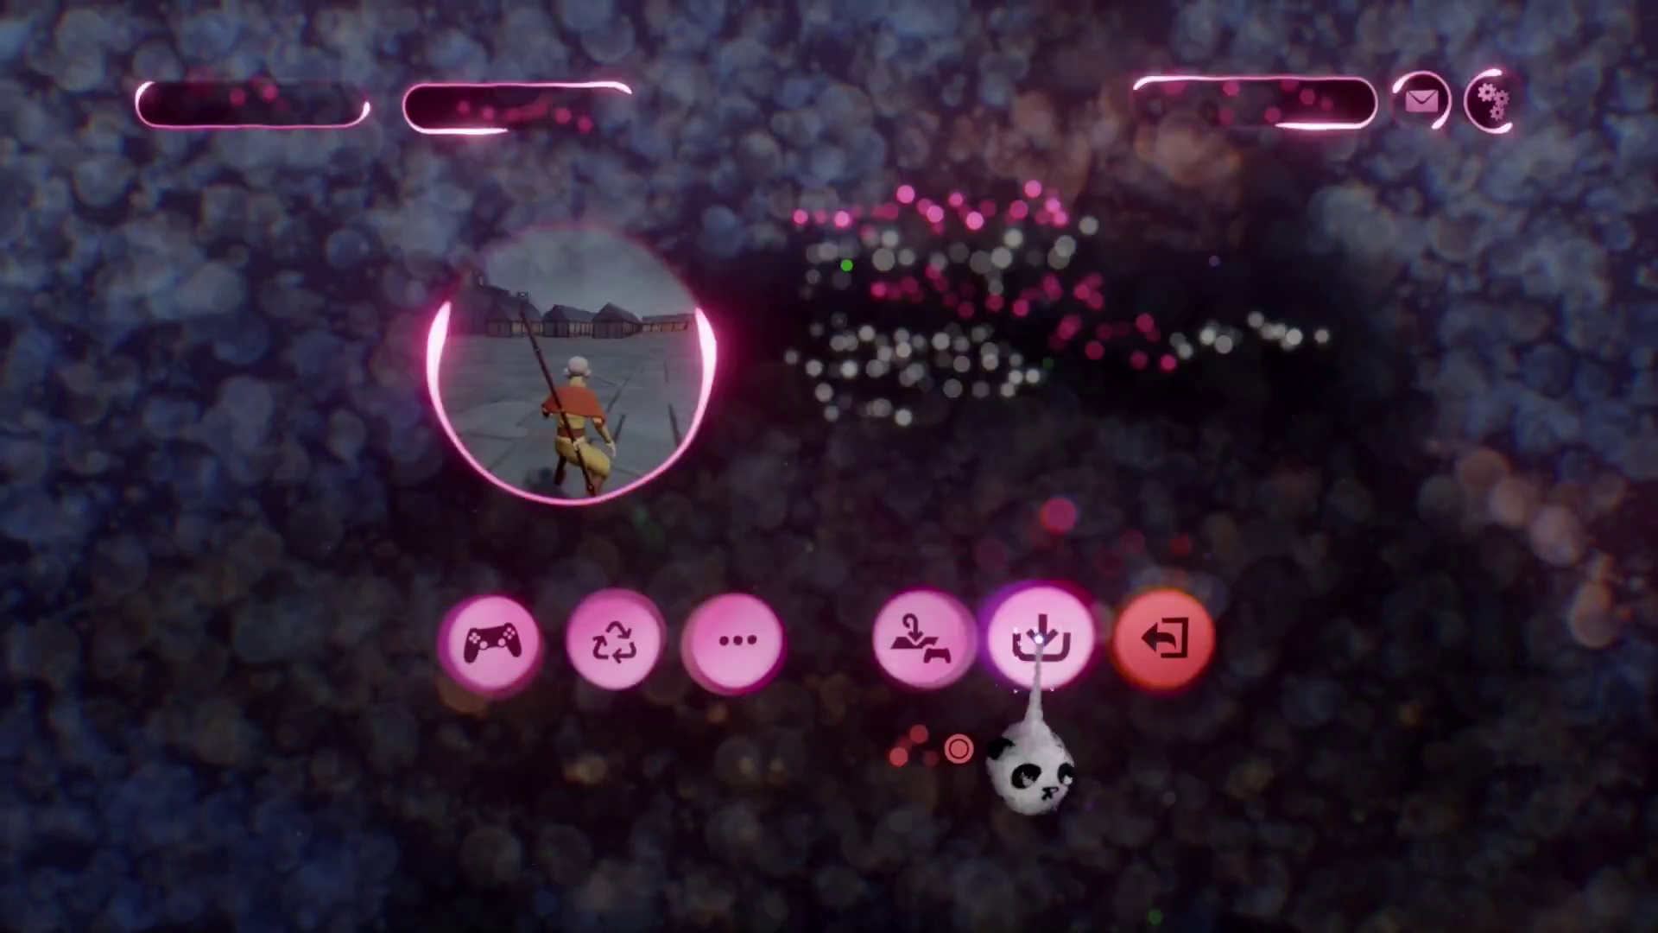
{"action": "left_click", "coordinate": [1054, 655]}
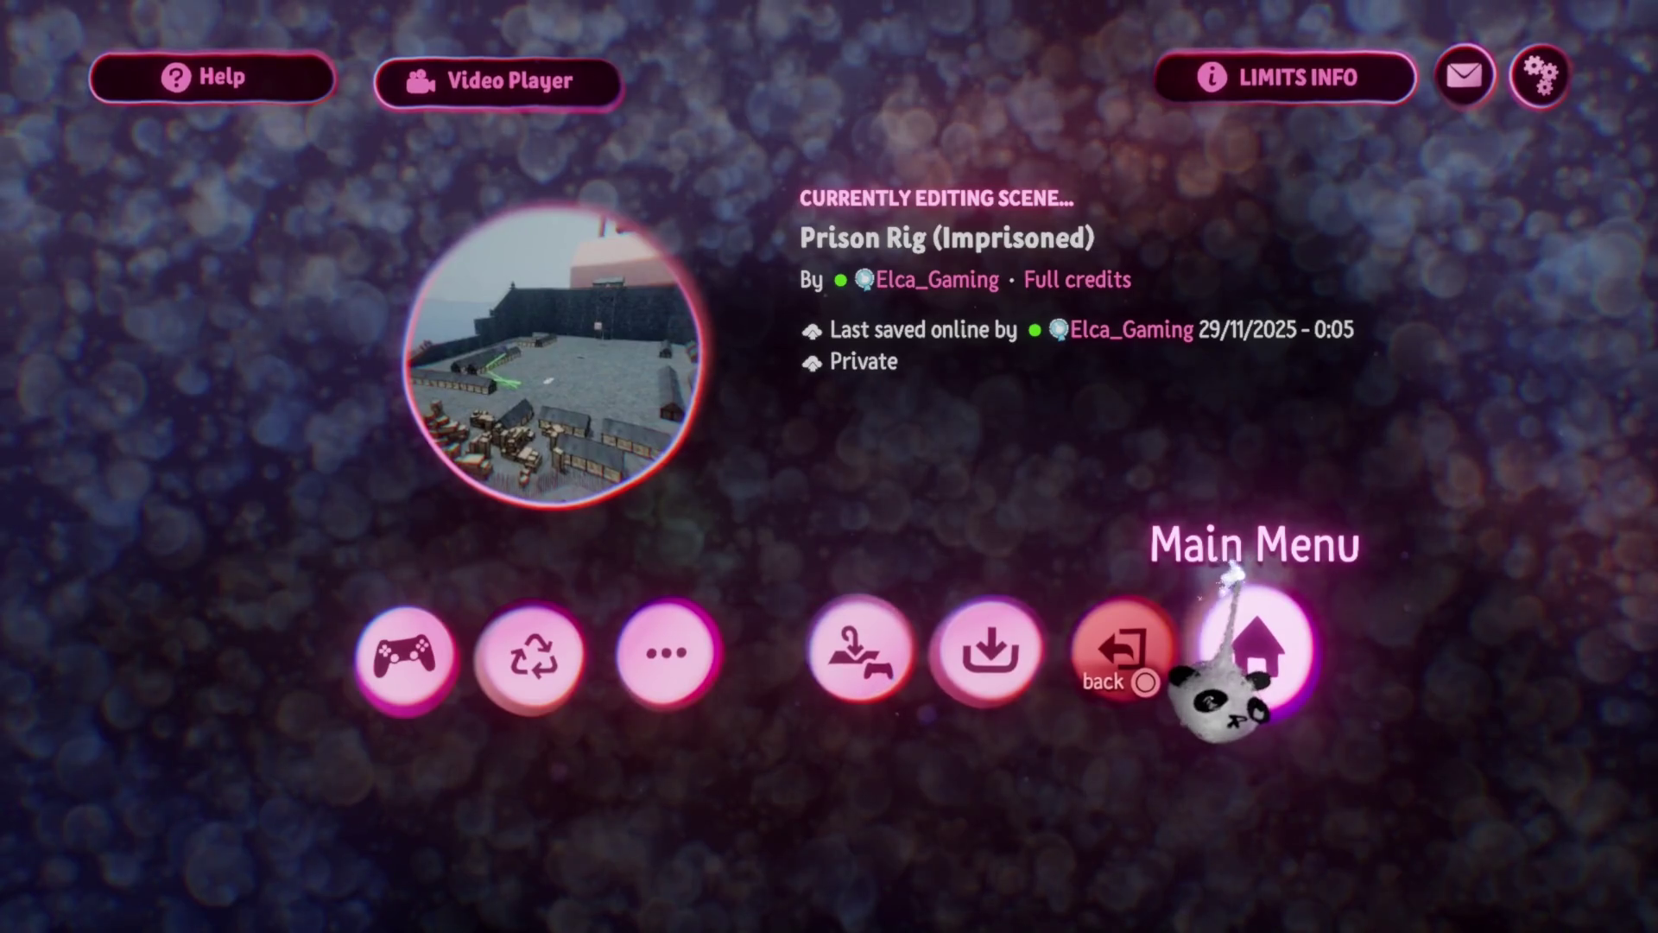
{"action": "left_click", "coordinate": [1239, 574]}
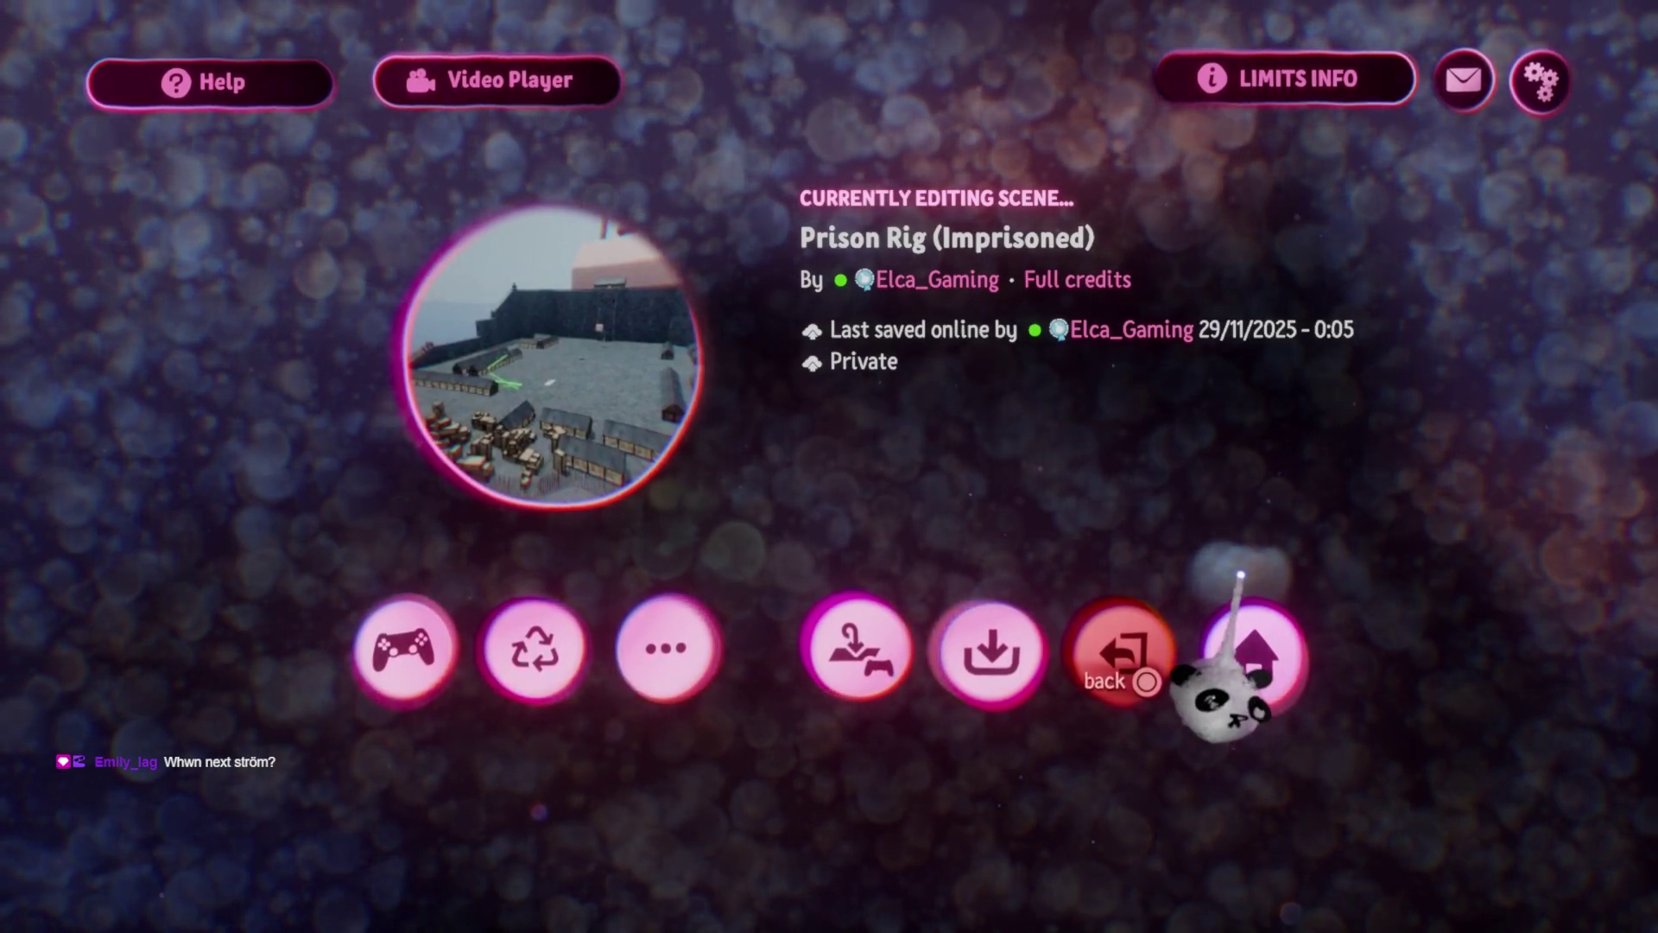